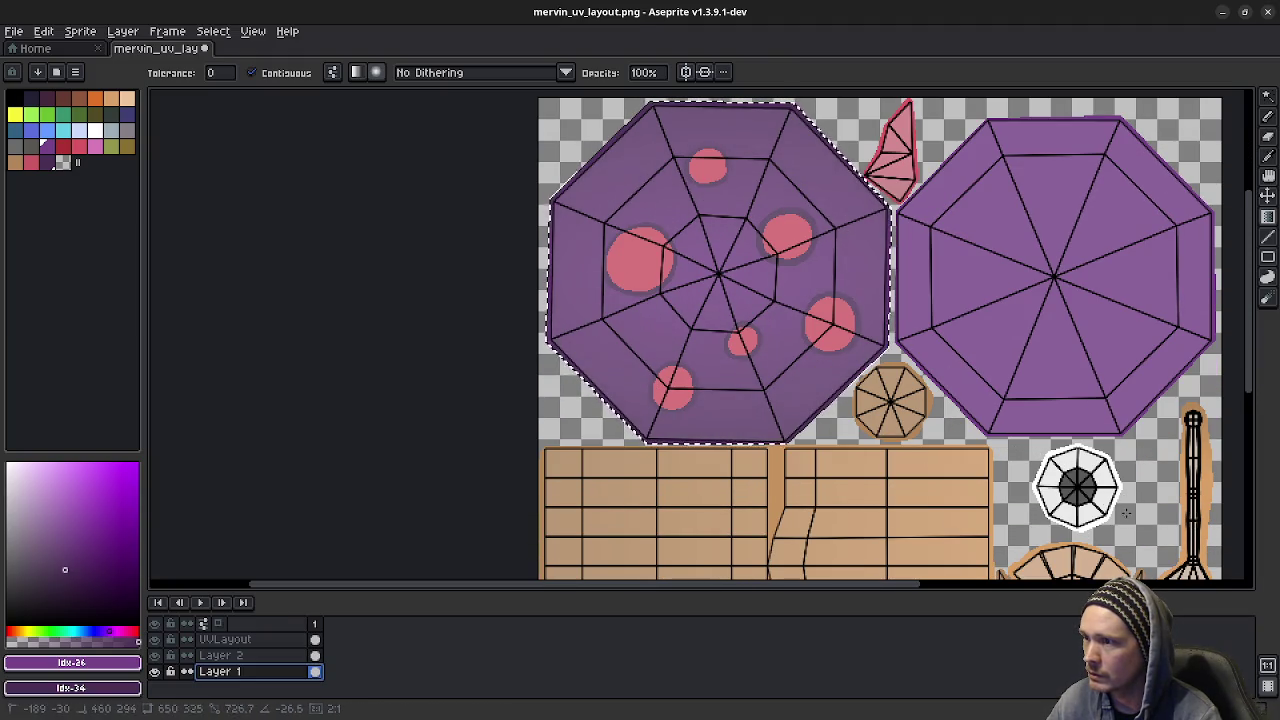
- Commit the flat purple fill in the left octagon and add a very dark purple shade to the palette
left_click(155, 640)
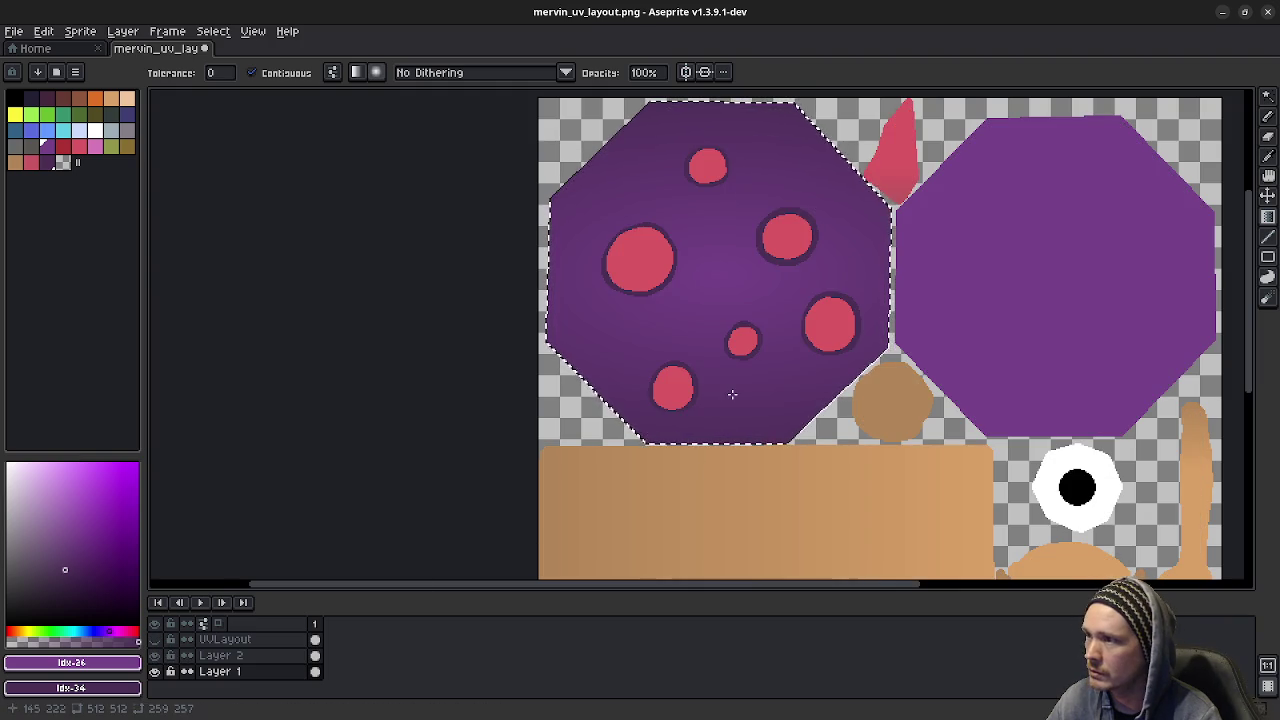
key("Return")
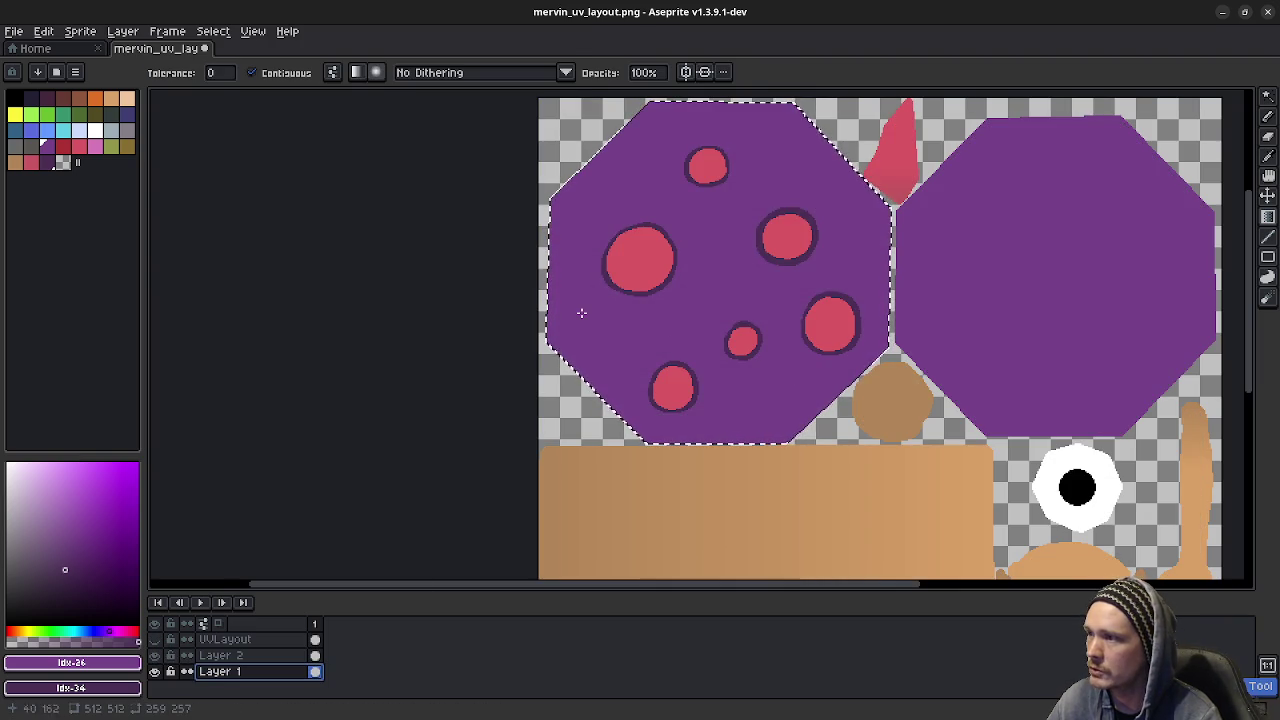
left_click(47, 145)
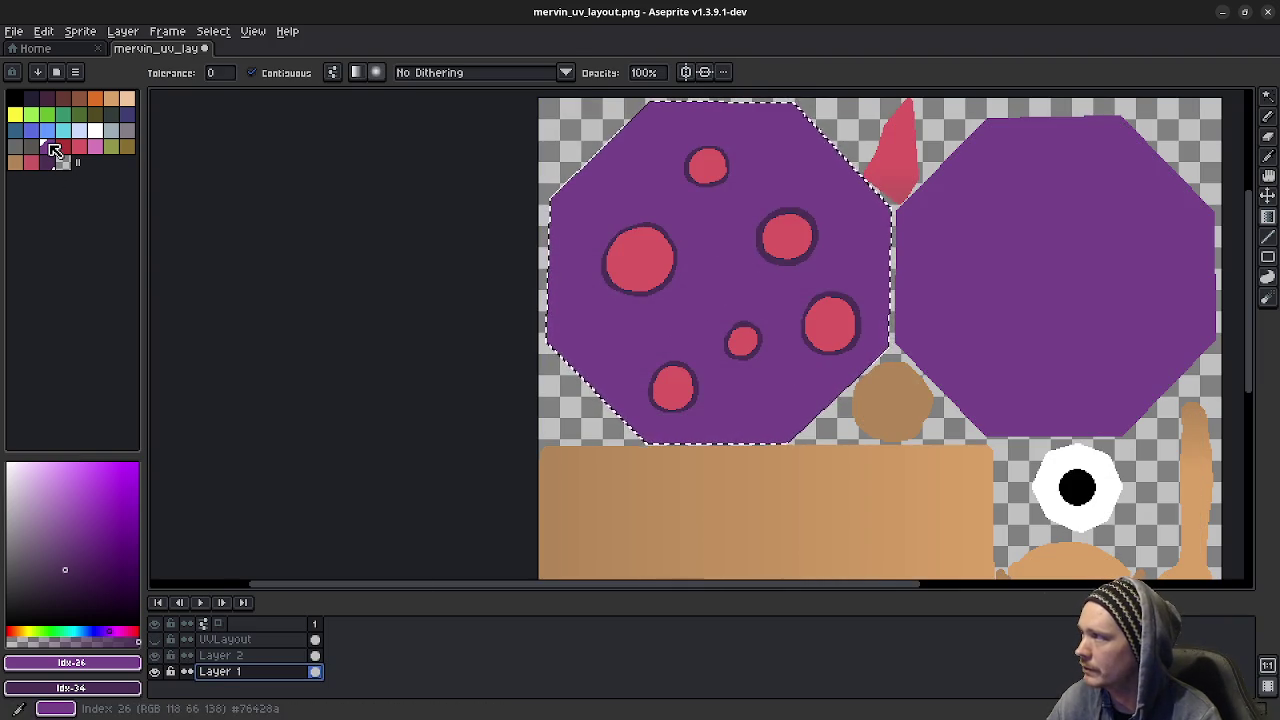
left_click(84, 519)
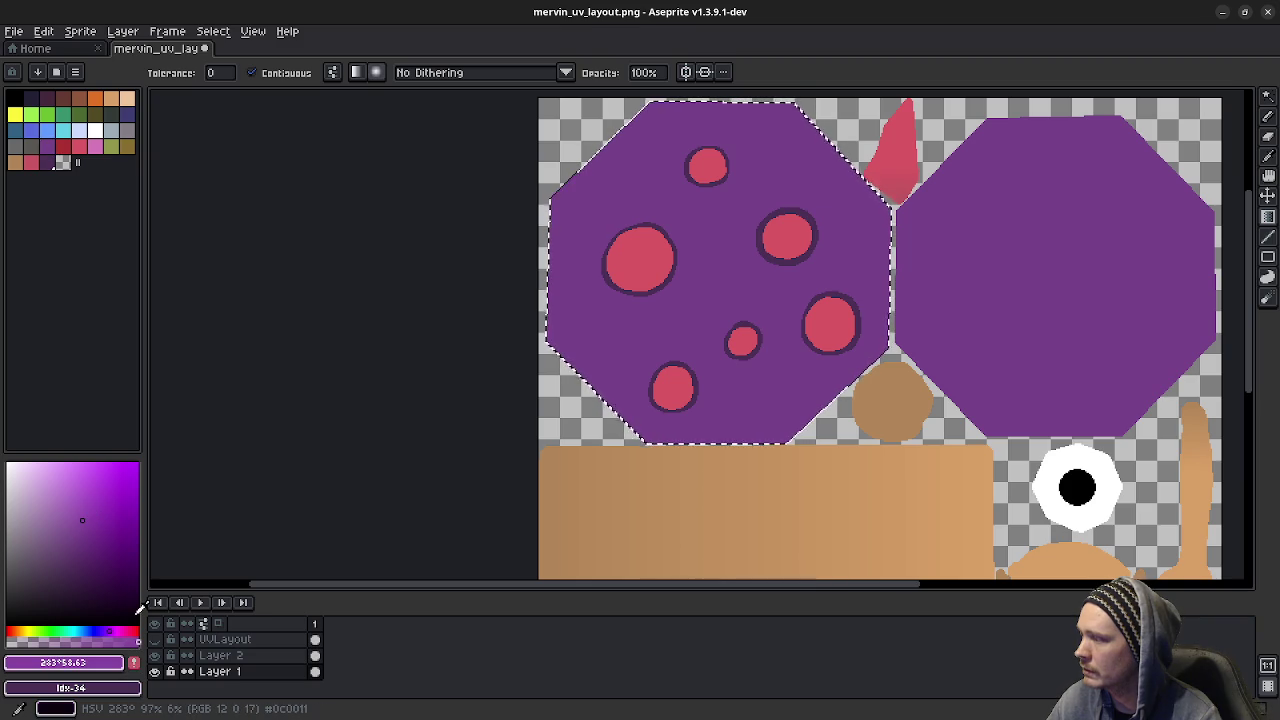
left_click(137, 665)
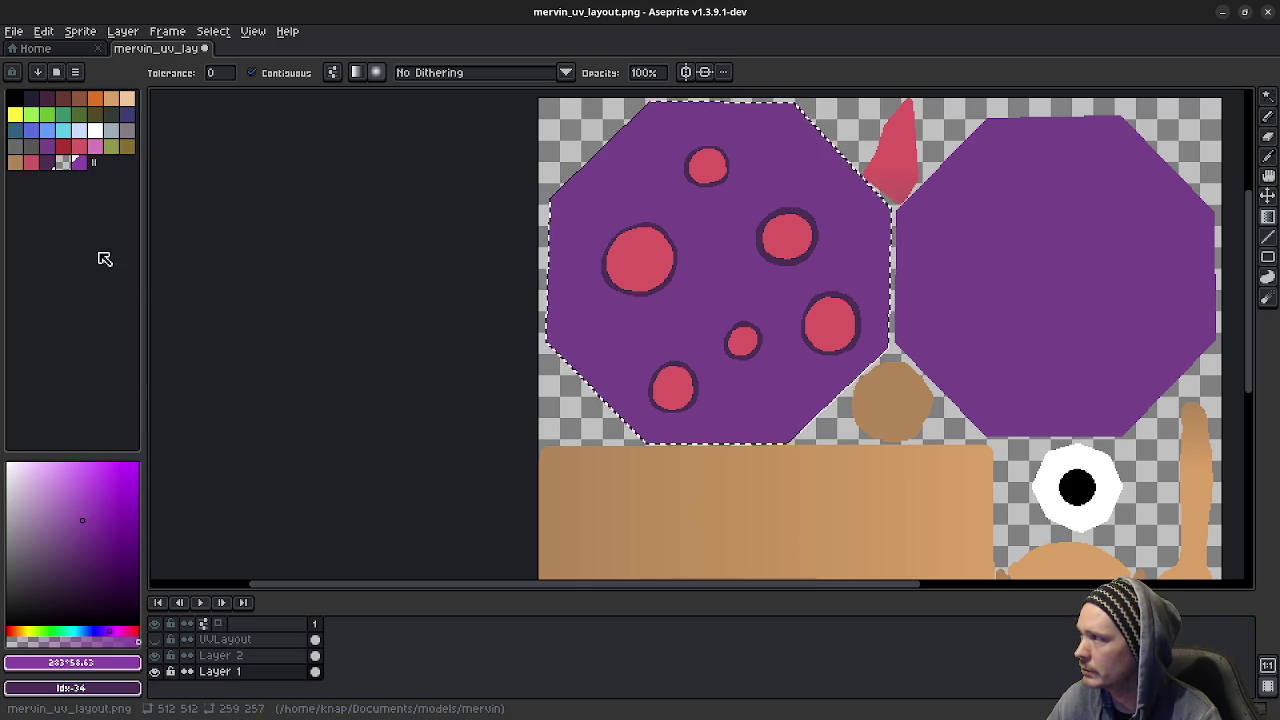
- Set the purple as the background colour and show the UVLayout wireframe again
right_click(47, 146)
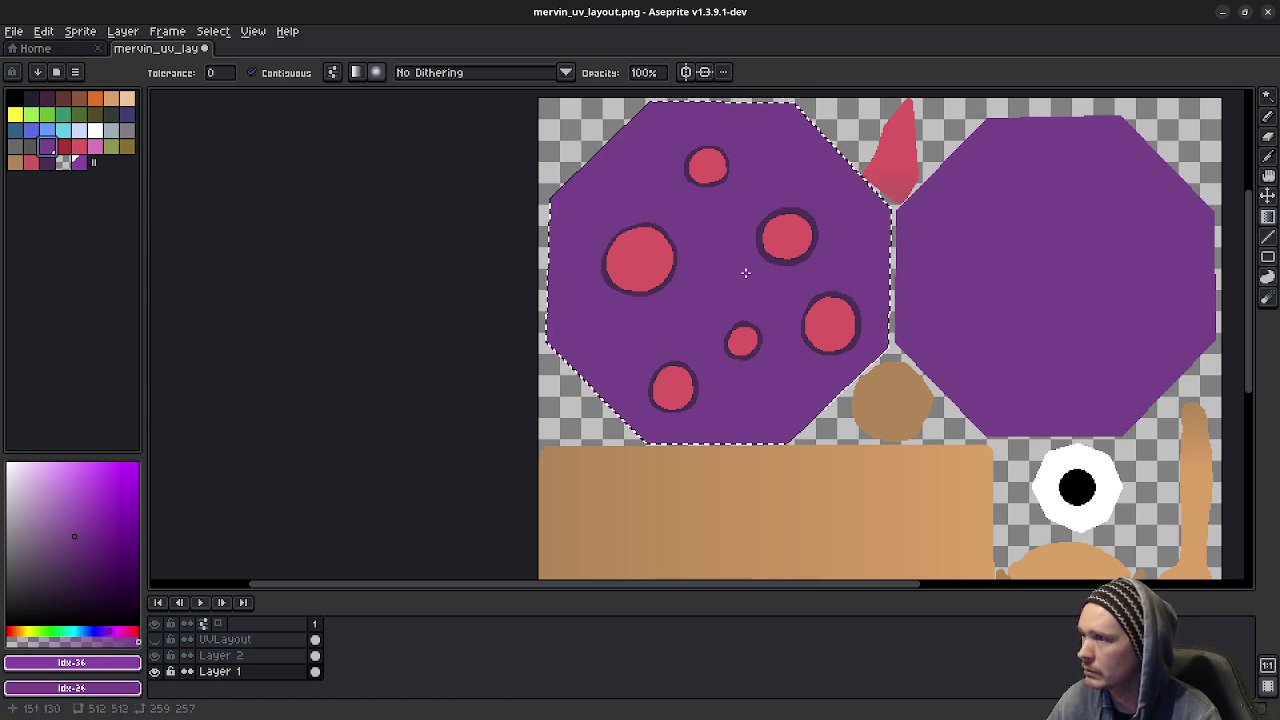
left_click(160, 639)
left_click(245, 672)
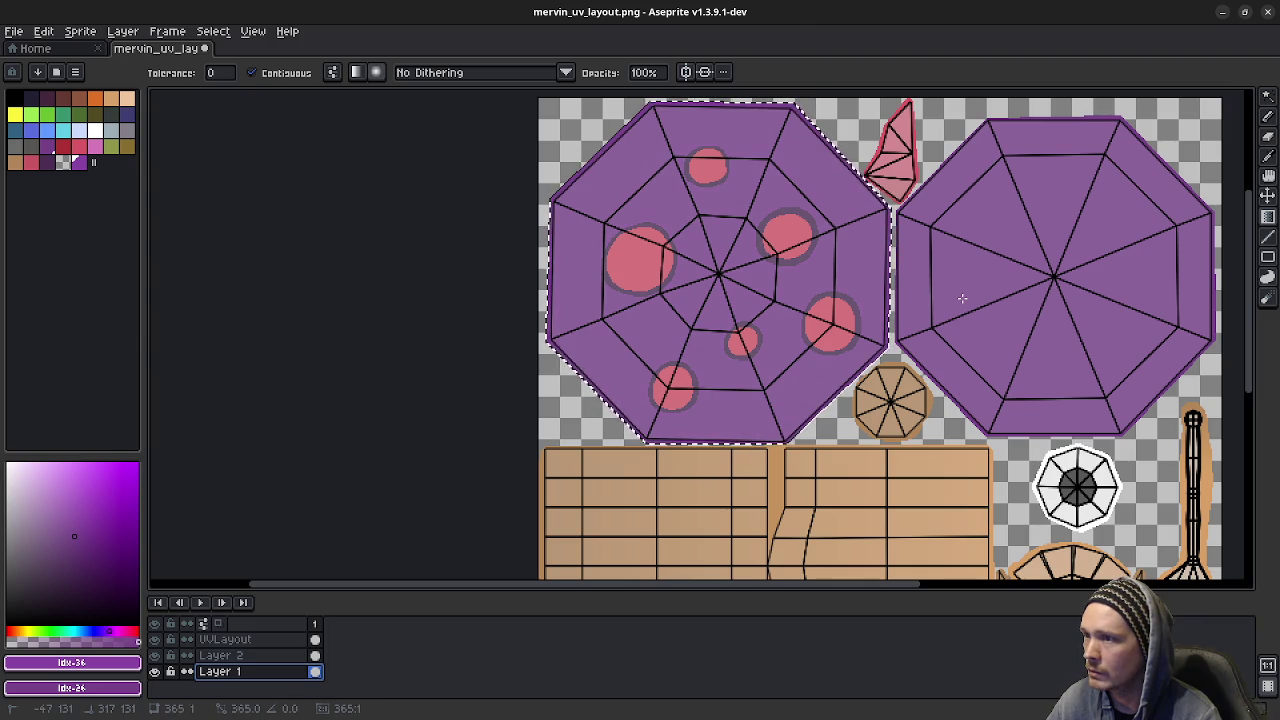
- Hide the wireframe, fit the whole texture in view, and undo the gradient fill
left_click(155, 639)
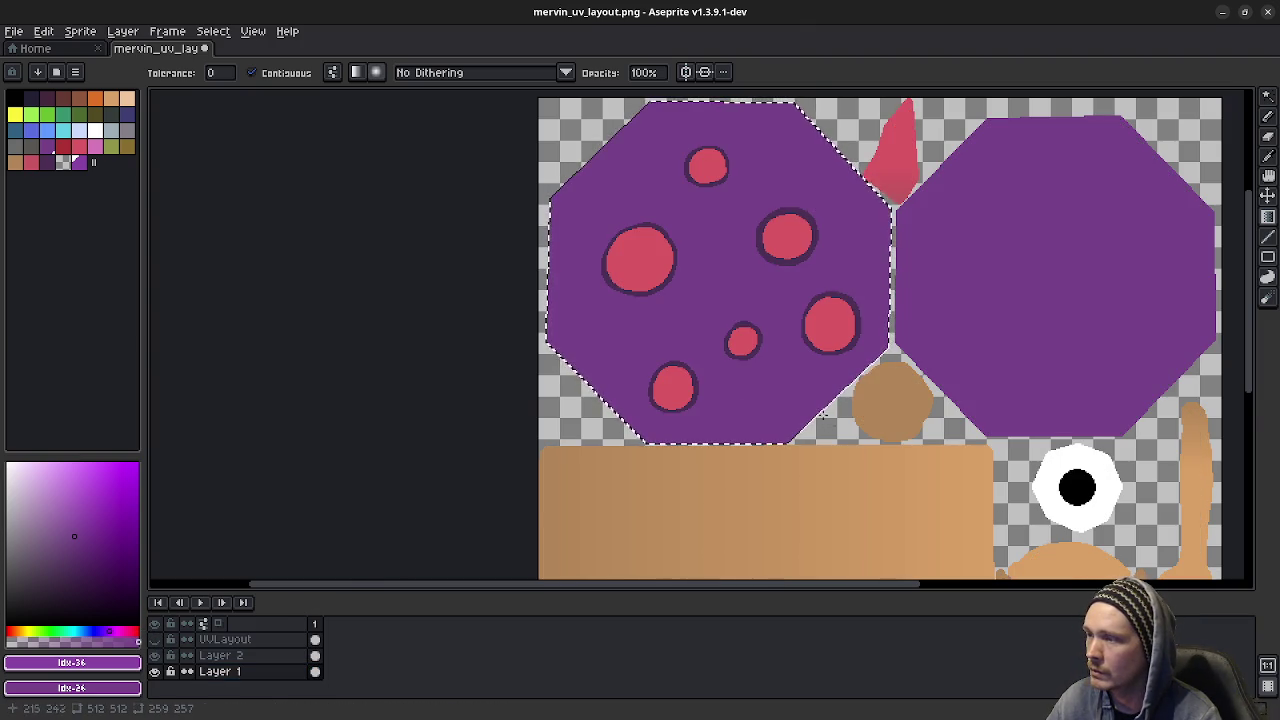
scroll(827, 423, "down", 2)
middle_click_drag(869, 449, 731, 434)
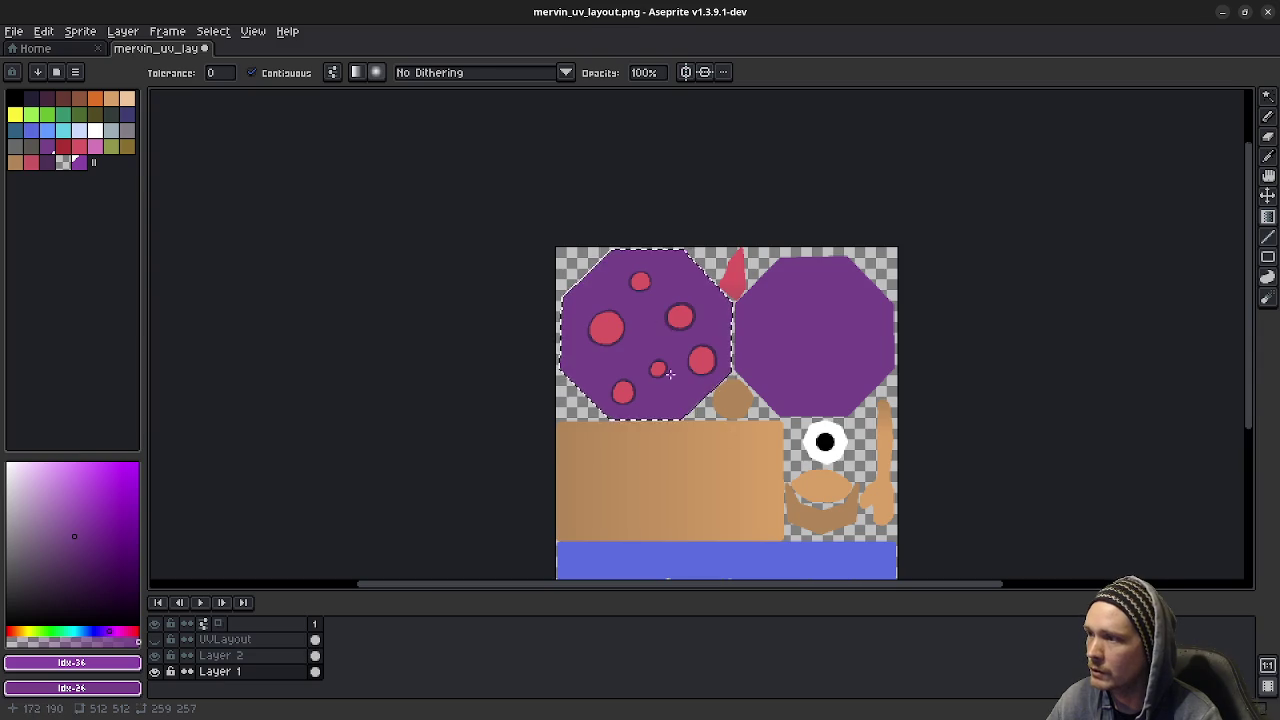
scroll(669, 373, "up", 5)
scroll(671, 371, "down", 1)
scroll(677, 357, "down", 2)
key("ctrl+z")
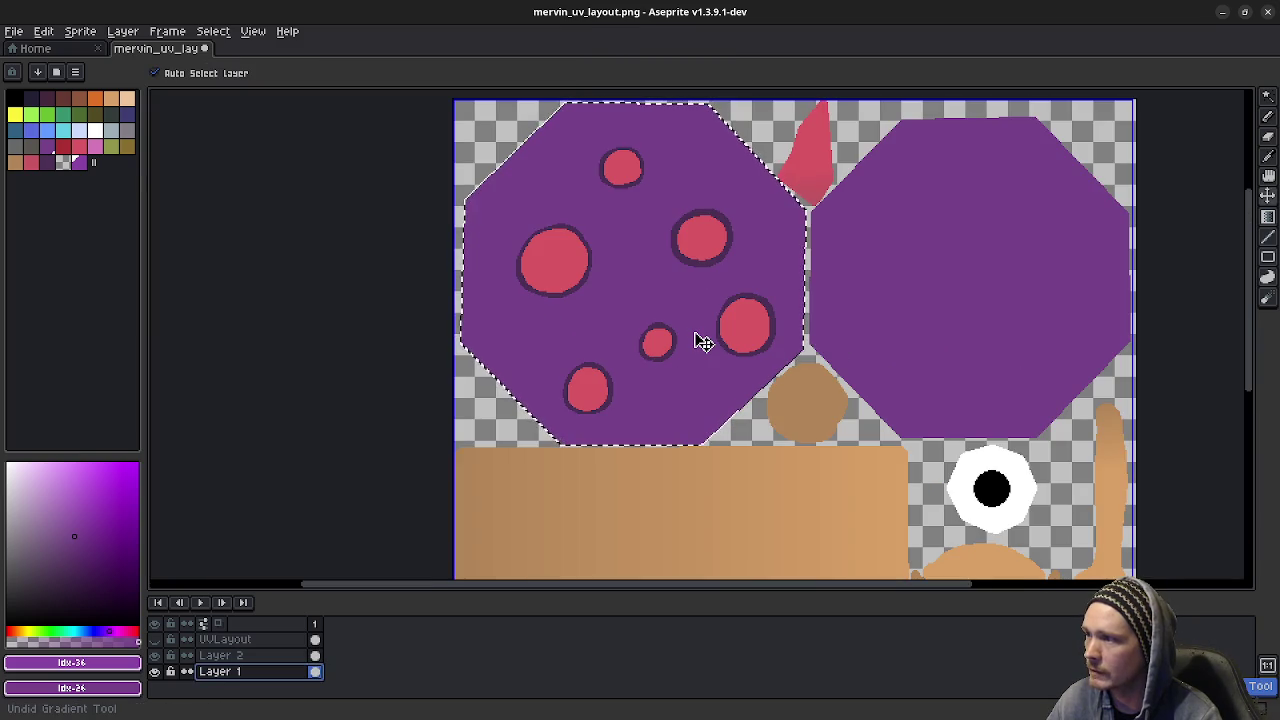
key("shift+g")
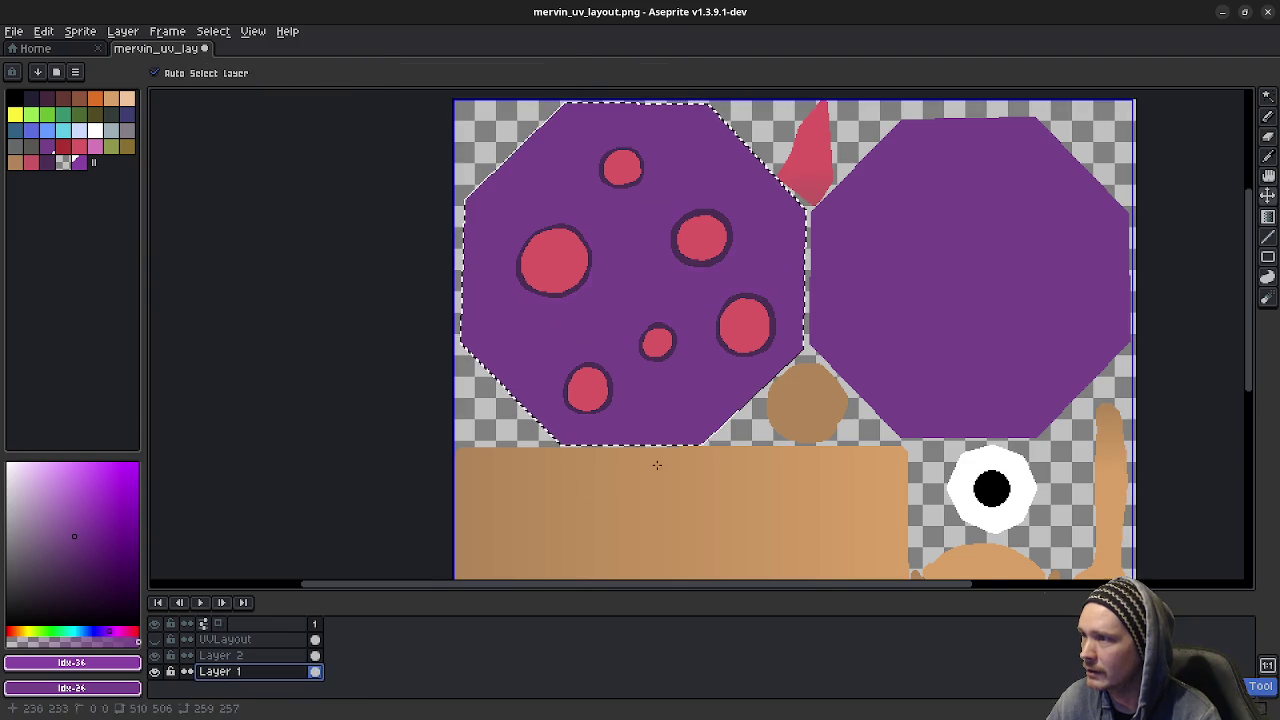
- Undo the dark palette colour, restore the left octagon selection, and start a gradient across it
key("ctrl+z")
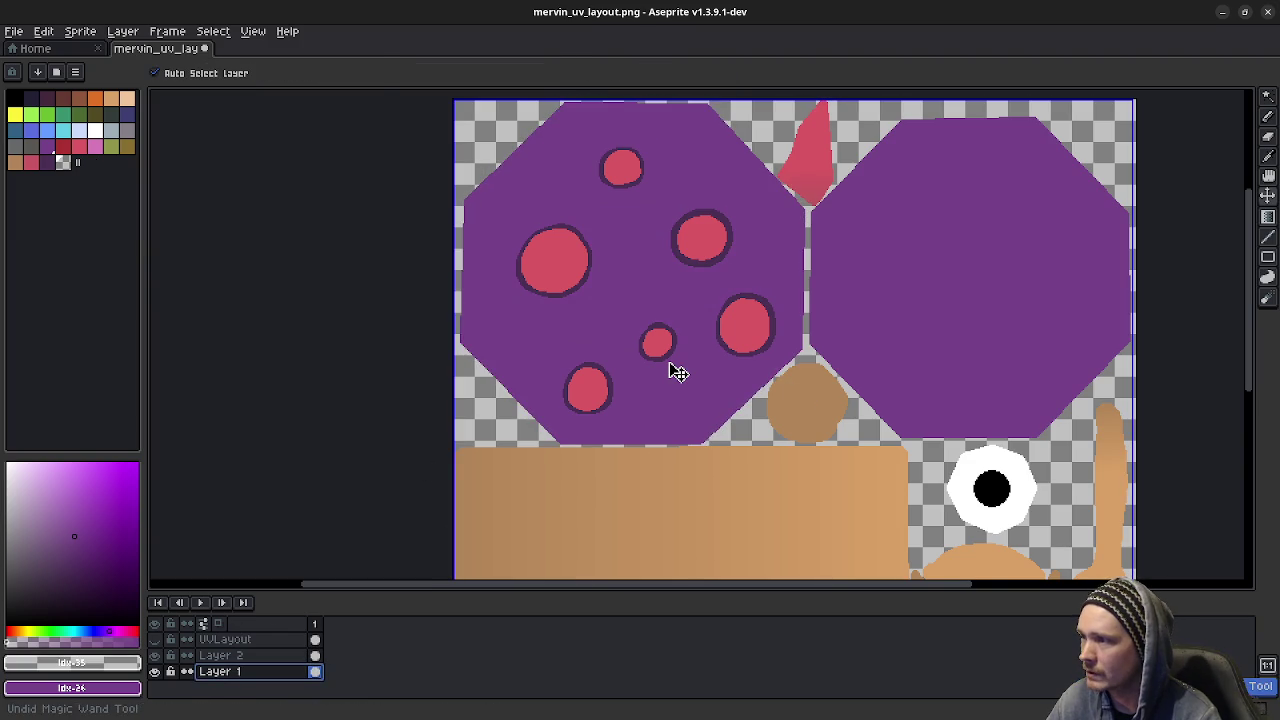
key("ctrl+y")
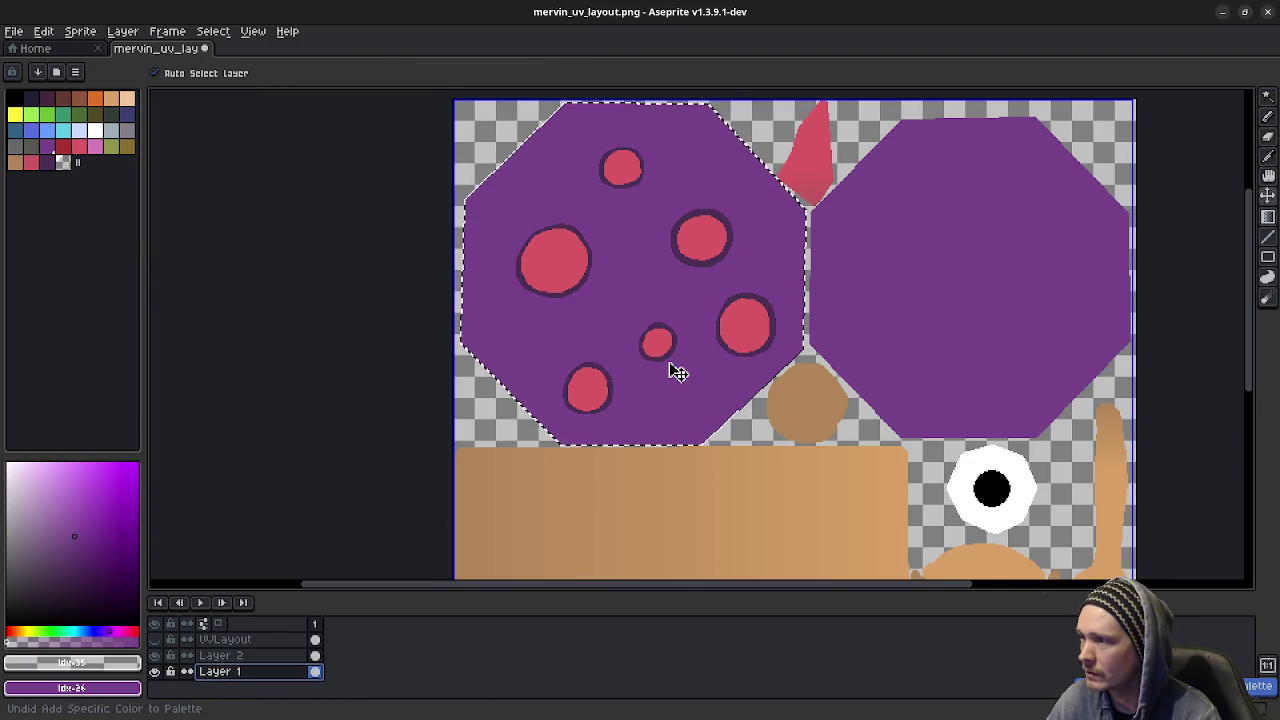
left_click(156, 639)
left_click(157, 639)
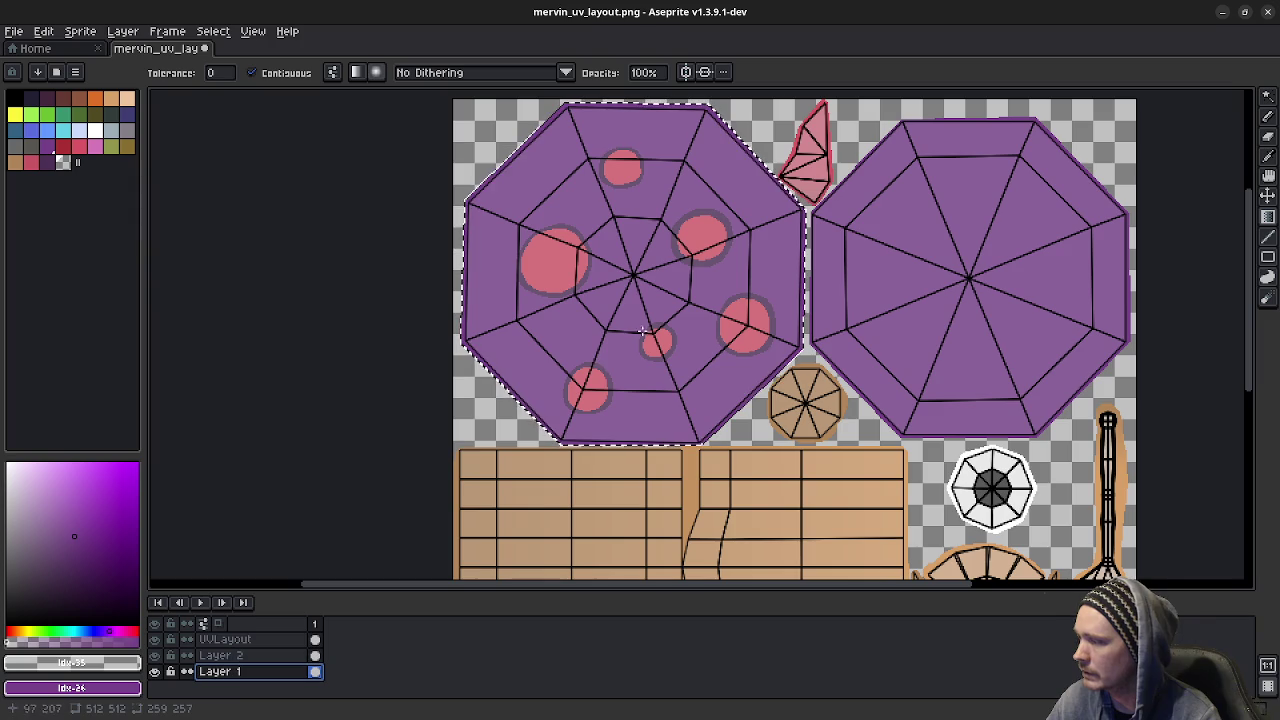
left_click_drag(632, 273, 766, 400)
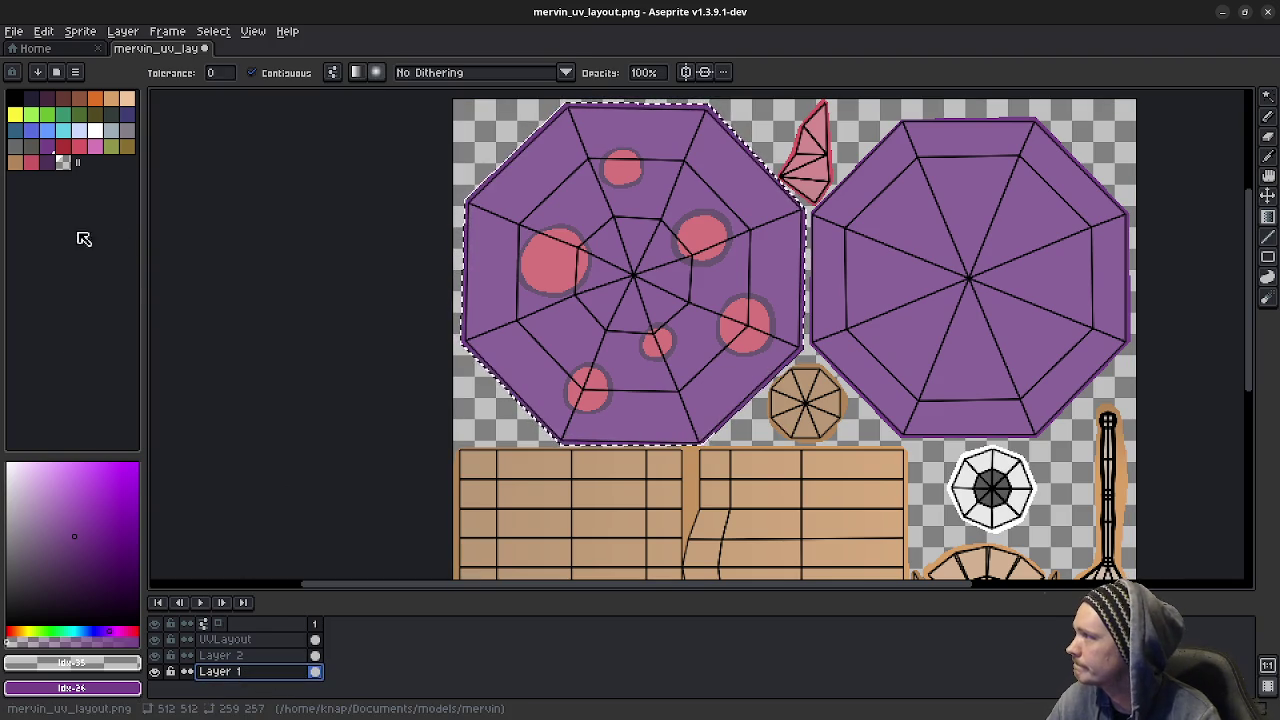
- Add the purple and a lighter purple shade to the palette
left_click(47, 146)
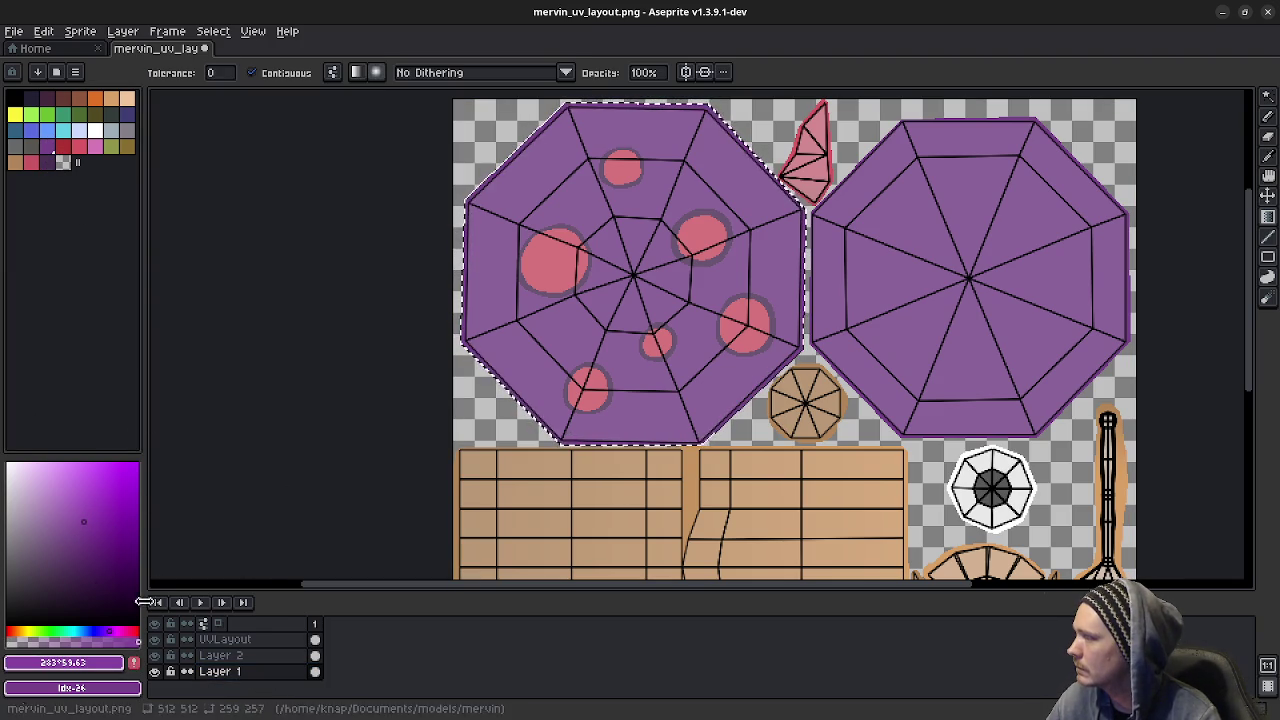
left_click(134, 663)
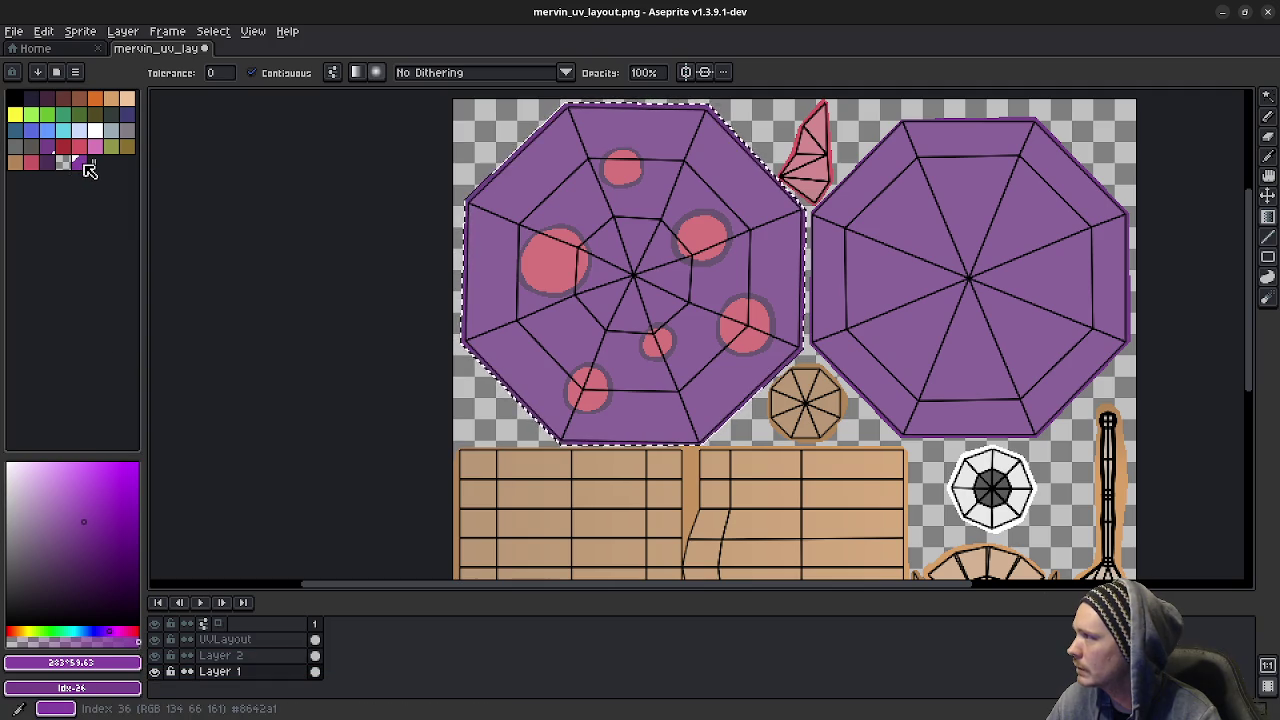
left_click(91, 508)
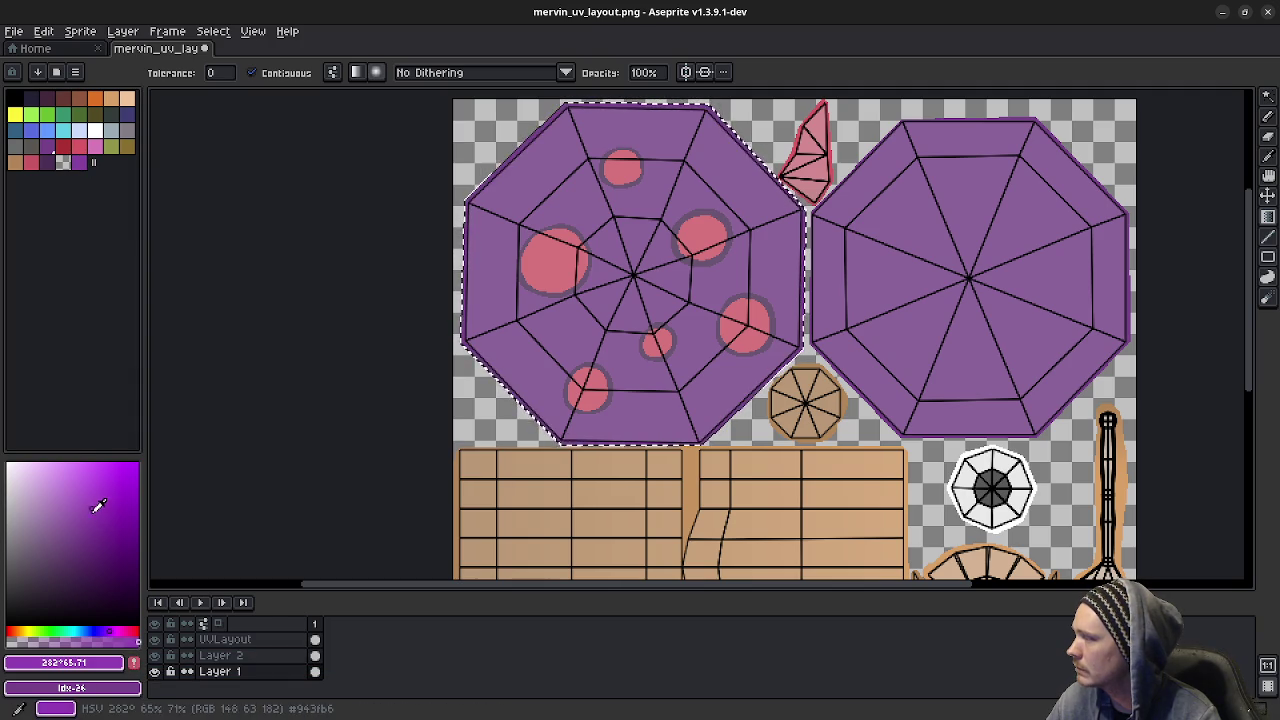
left_click(134, 663)
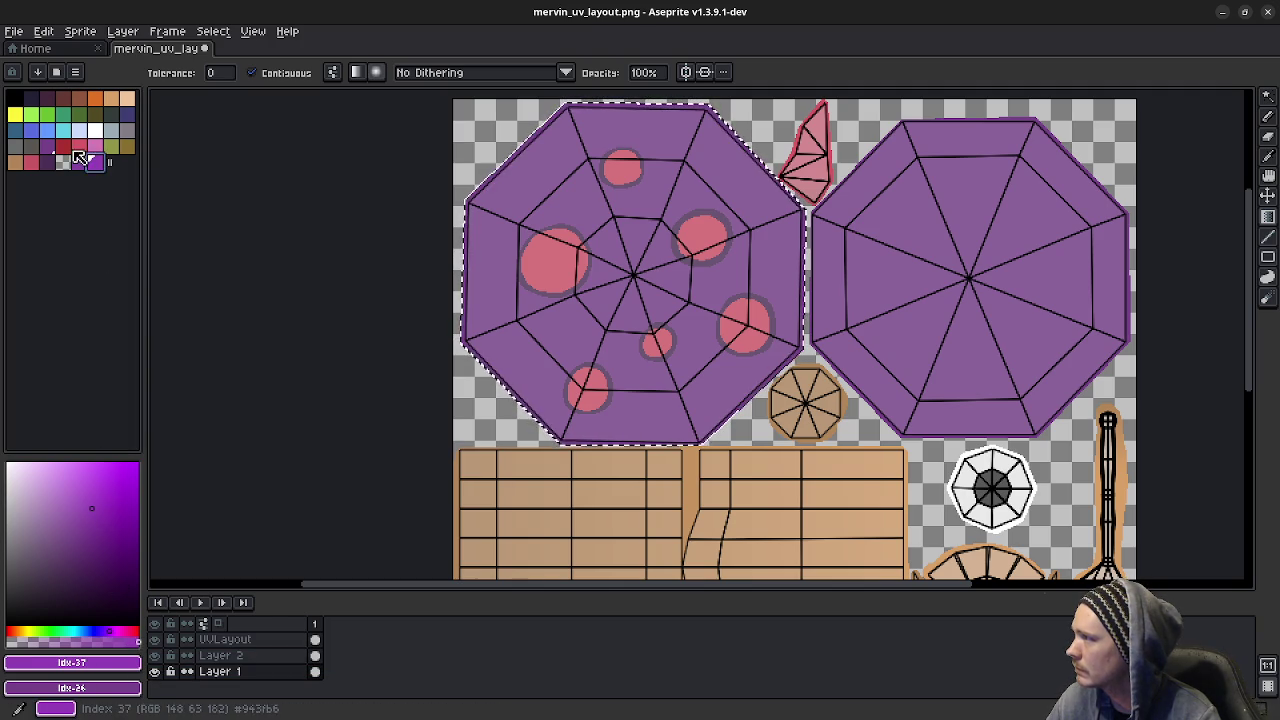
- Draw a radial purple gradient in the left octagon, lighter toward its centre
key("shift+g")
left_click_drag(633, 274, 804, 428)
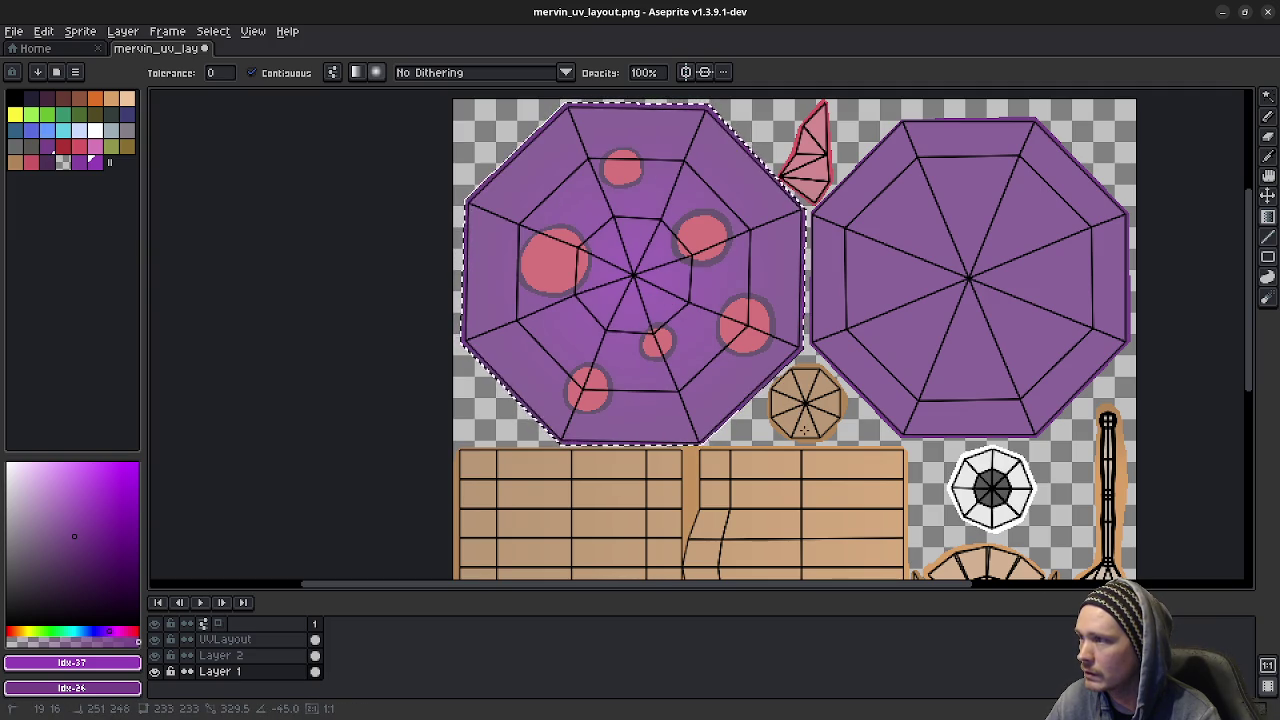
left_click_drag(813, 432, 813, 432)
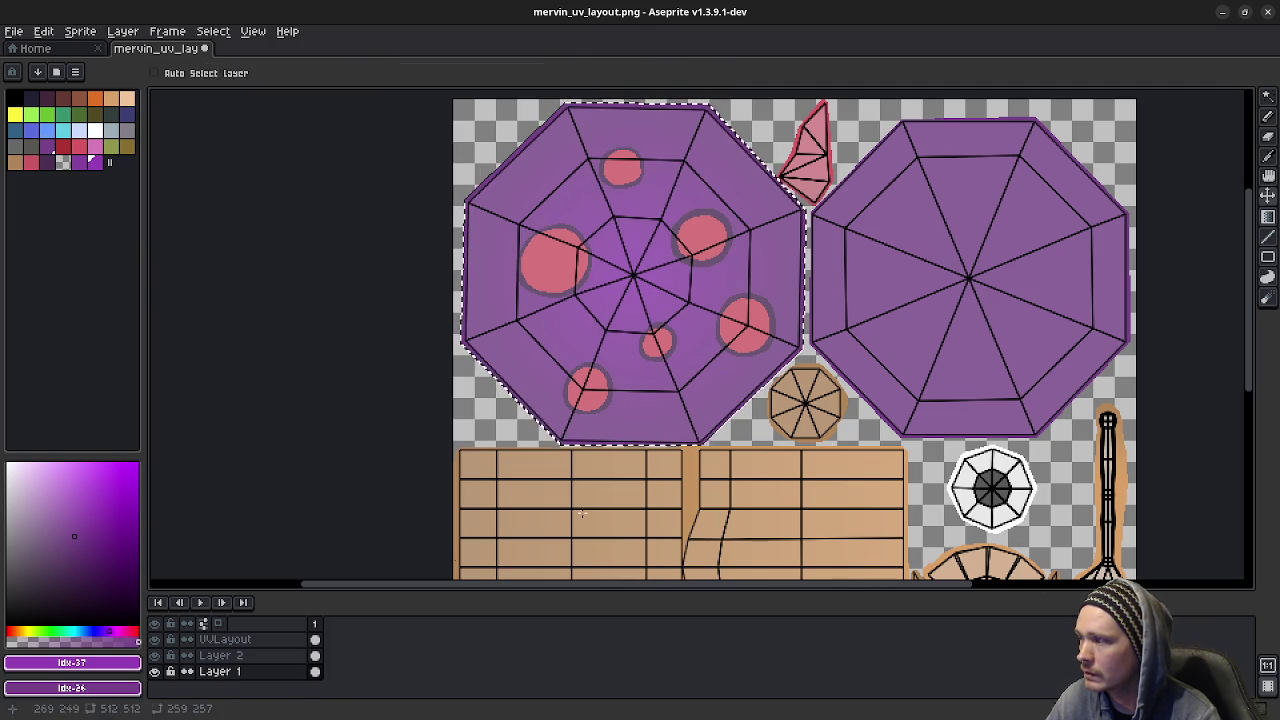
left_click(154, 639)
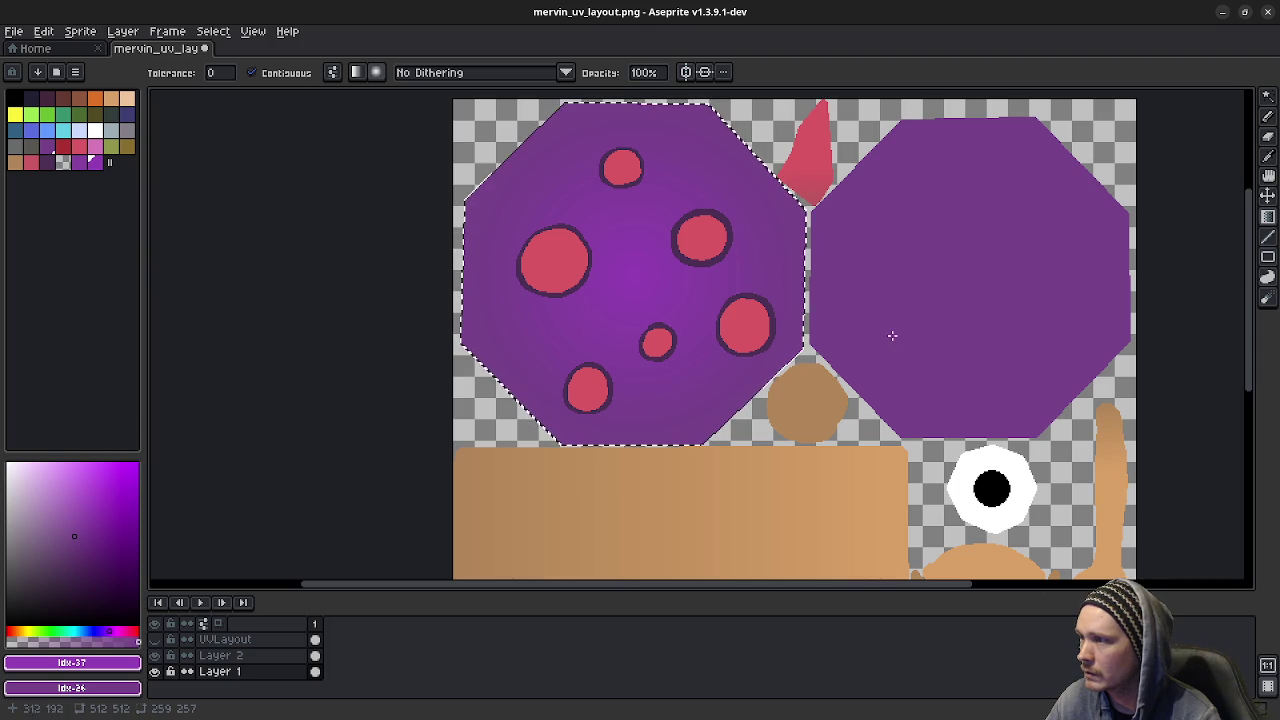
mouse_move(946, 294)
middle_mouse_down()
mouse_move(731, 343)
mouse_move(738, 411)
mouse_move(714, 383)
mouse_move(760, 397)
mouse_move(734, 434)
mouse_move(763, 430)
mouse_move(694, 434)
middle_mouse_up()
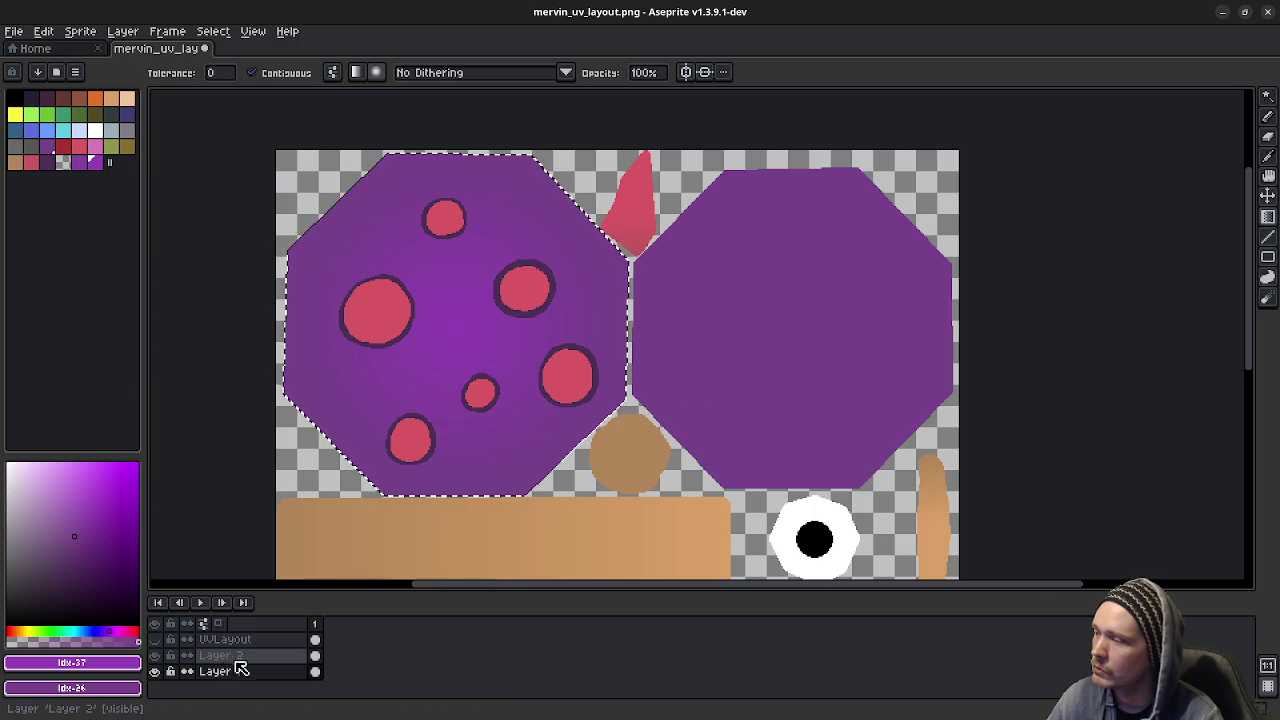
left_click(154, 655)
- On Layer 1, pick the dark purple, enlarge the brush to 64px, and clear the selection
left_click(225, 671)
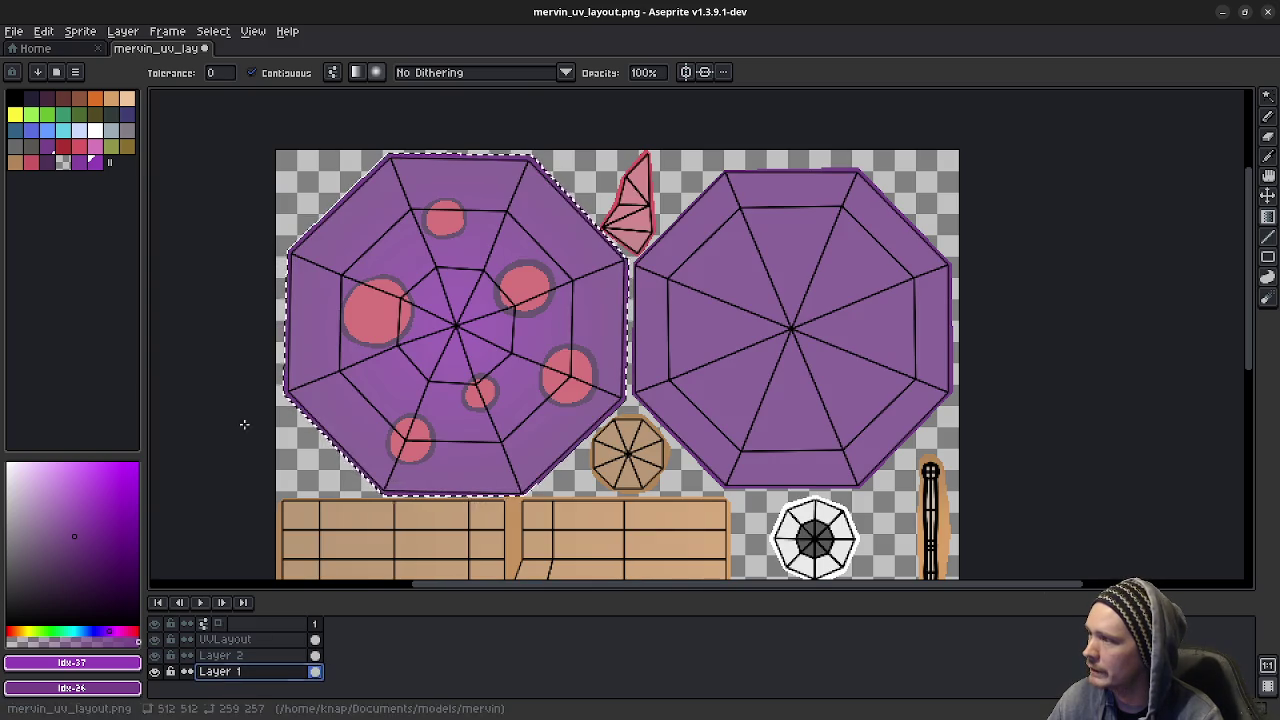
left_click(44, 161)
key("b")
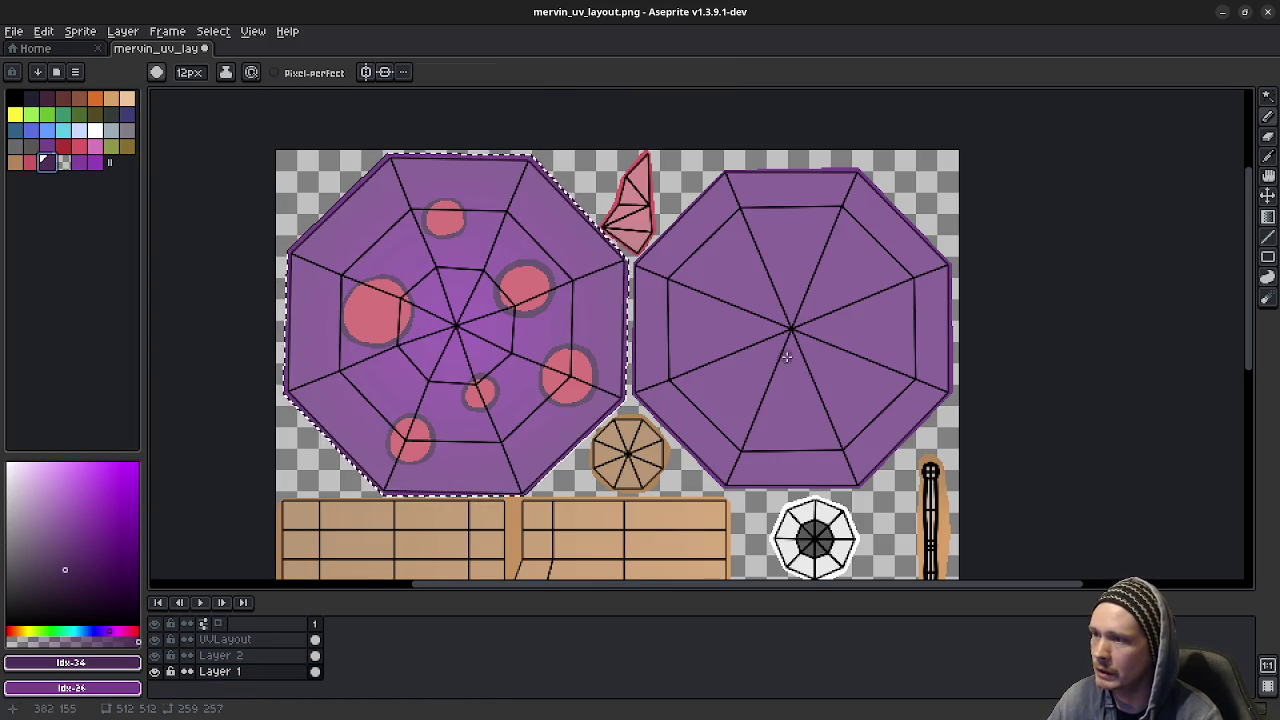
scroll(795, 340, "up", 7, "ctrl")
scroll(795, 340, "up", 8, "ctrl")
scroll(795, 337, "up", 10, "ctrl")
scroll(794, 334, "up", 9, "ctrl")
scroll(792, 330, "up", 9, "ctrl")
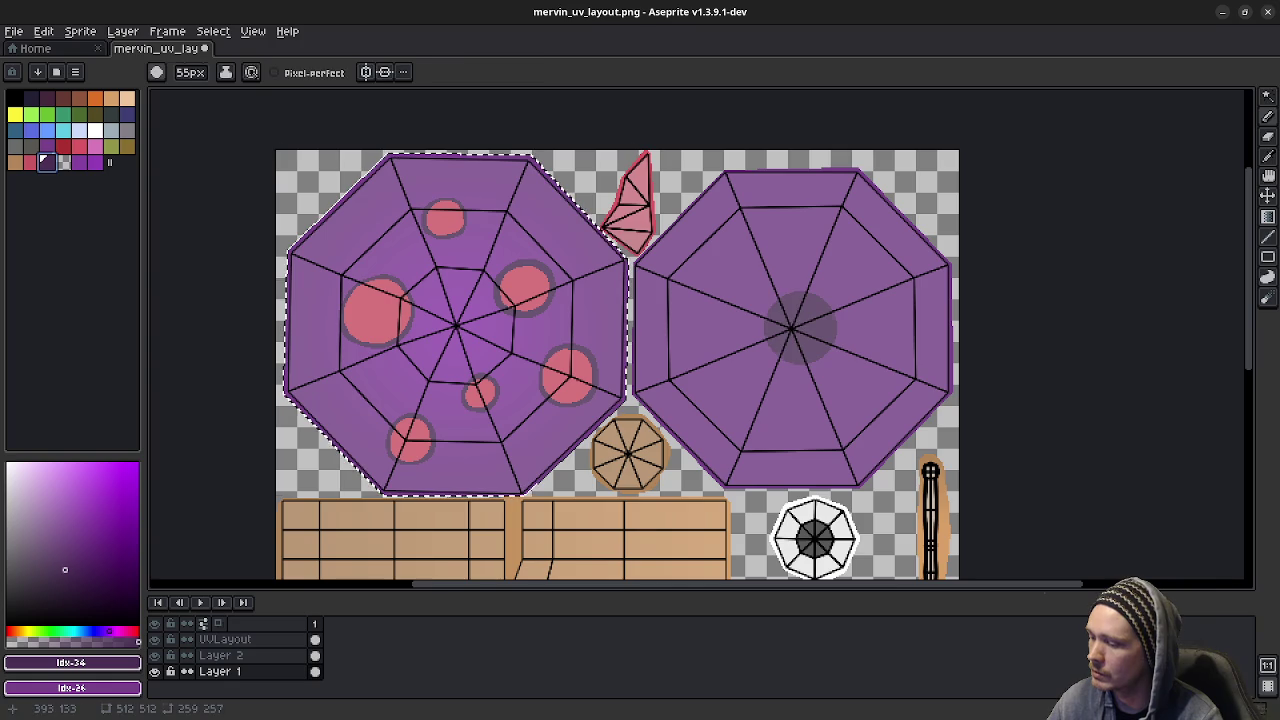
key("ctrl+d")
scroll(794, 342, "up", 8, "ctrl")
- Paint a large soft dark purple disc over the right octagon's centre
left_click_drag(790, 335, 822, 297)
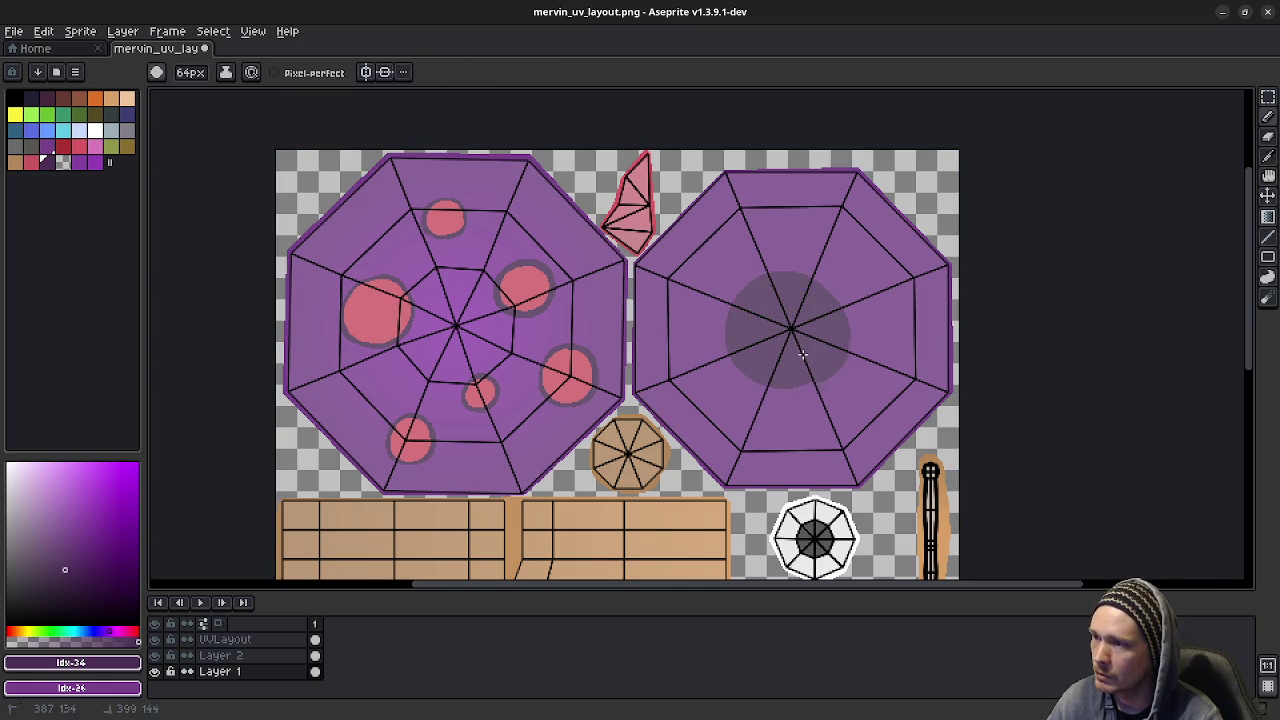
mouse_move(757, 260)
left_mouse_down()
mouse_move(770, 250)
mouse_move(849, 277)
mouse_move(874, 318)
mouse_move(868, 360)
mouse_move(834, 398)
mouse_move(766, 403)
mouse_move(731, 383)
mouse_move(714, 340)
mouse_move(732, 281)
left_mouse_up()
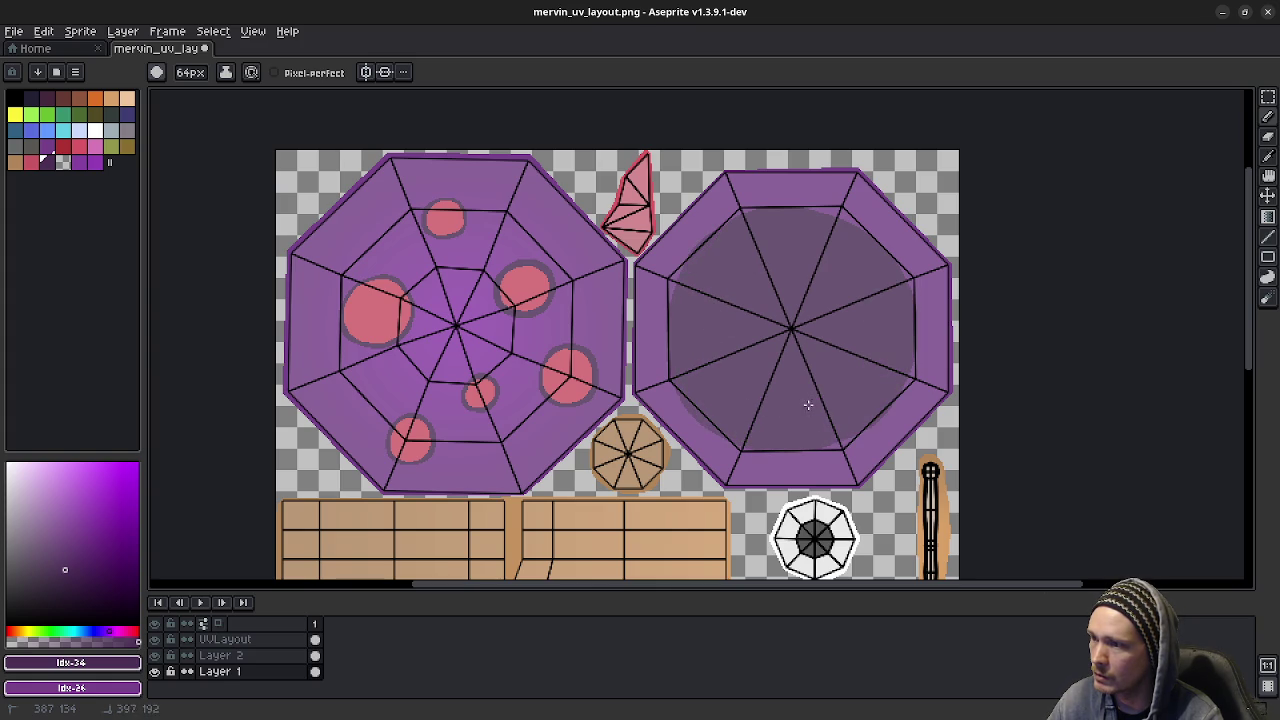
key("ctrl+z")
mouse_move(833, 334)
left_mouse_down()
mouse_move(800, 289)
mouse_move(750, 340)
mouse_move(800, 305)
mouse_move(860, 330)
mouse_move(835, 338)
mouse_move(794, 296)
mouse_move(750, 362)
mouse_move(832, 276)
mouse_move(842, 377)
mouse_move(692, 385)
mouse_move(727, 303)
left_mouse_up()
key("ctrl+z")
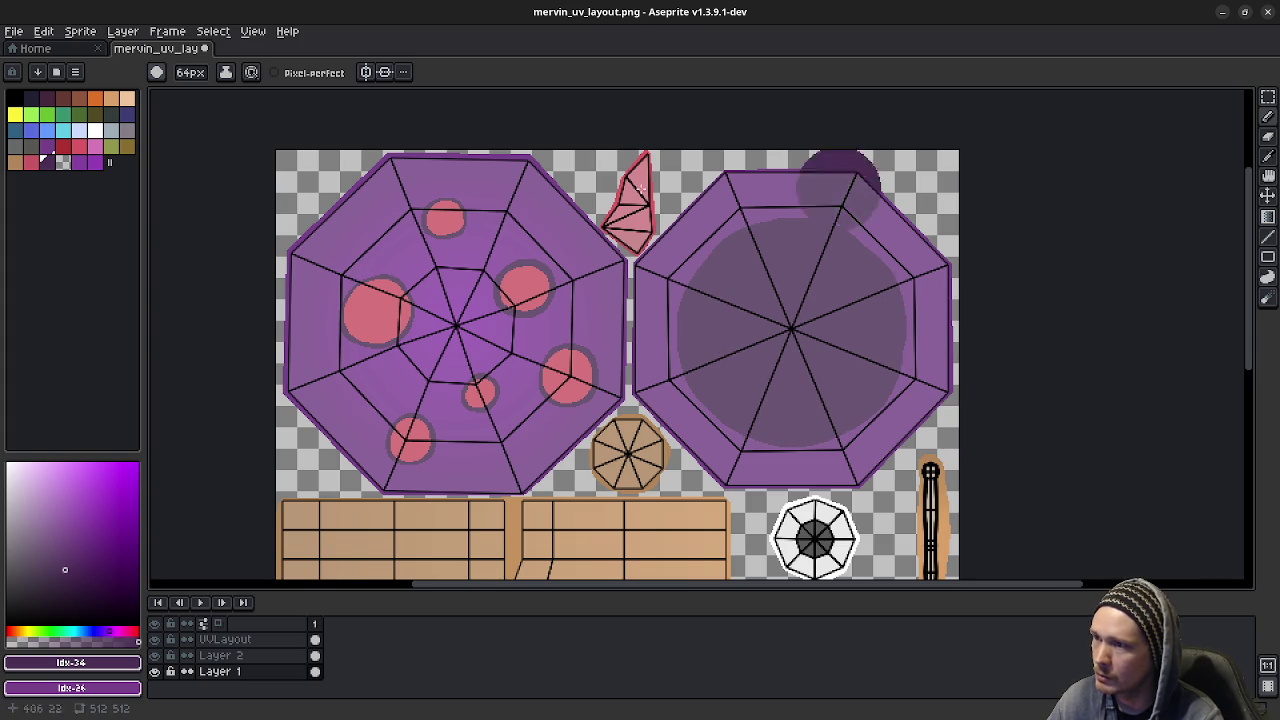
scroll(630, 455, "down", 2)
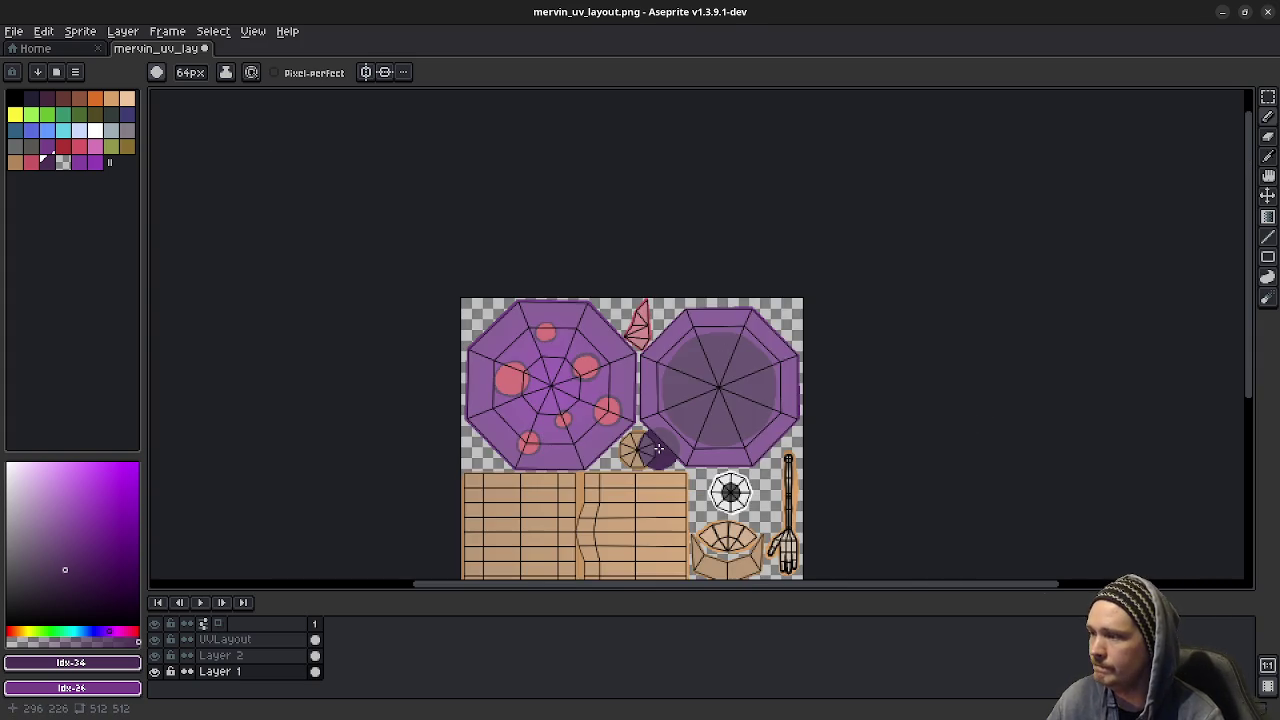
- Hide the wireframe and save mervin_uv_layout.png, bringing up the PNG layers warning
scroll(651, 449, "down", 1)
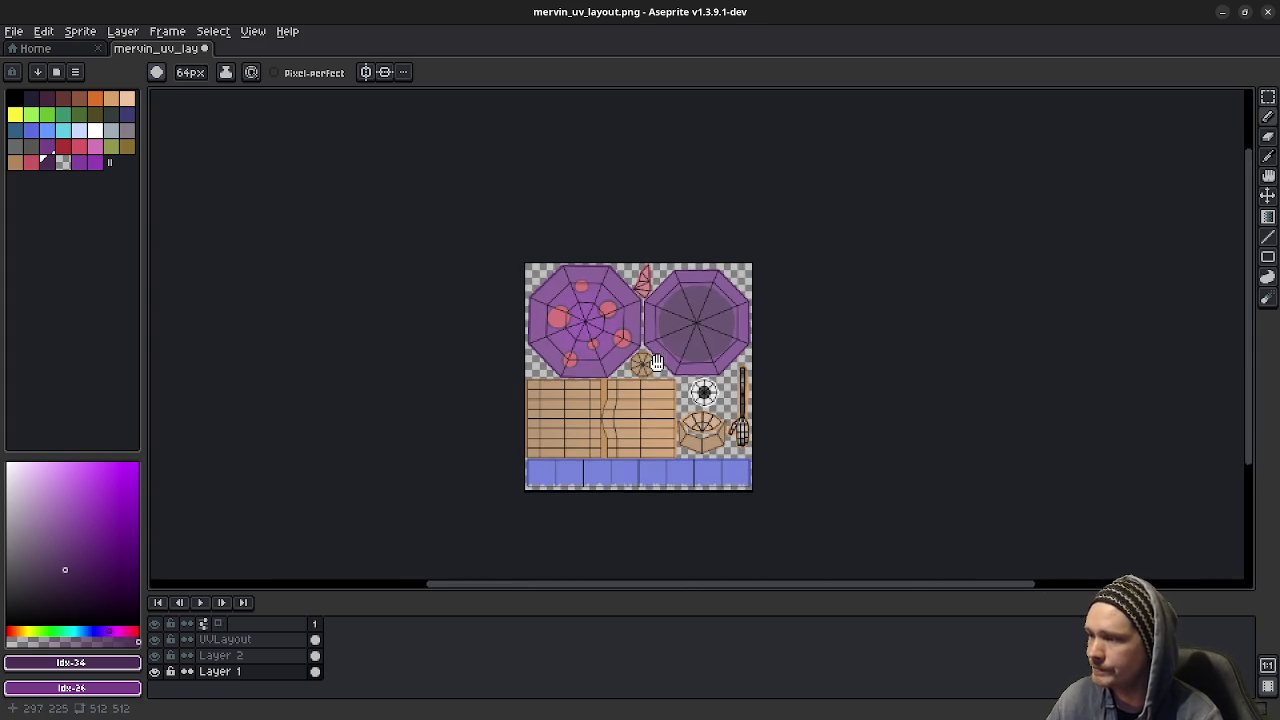
left_click(154, 639)
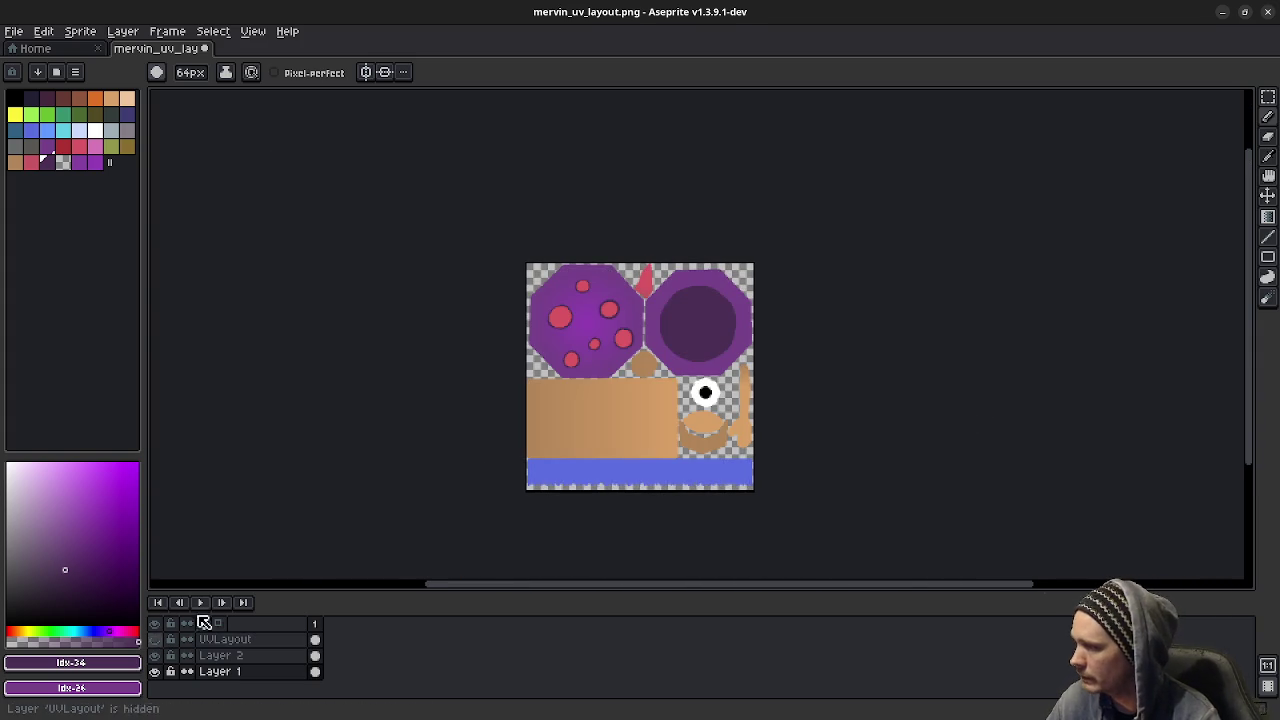
left_click(14, 31)
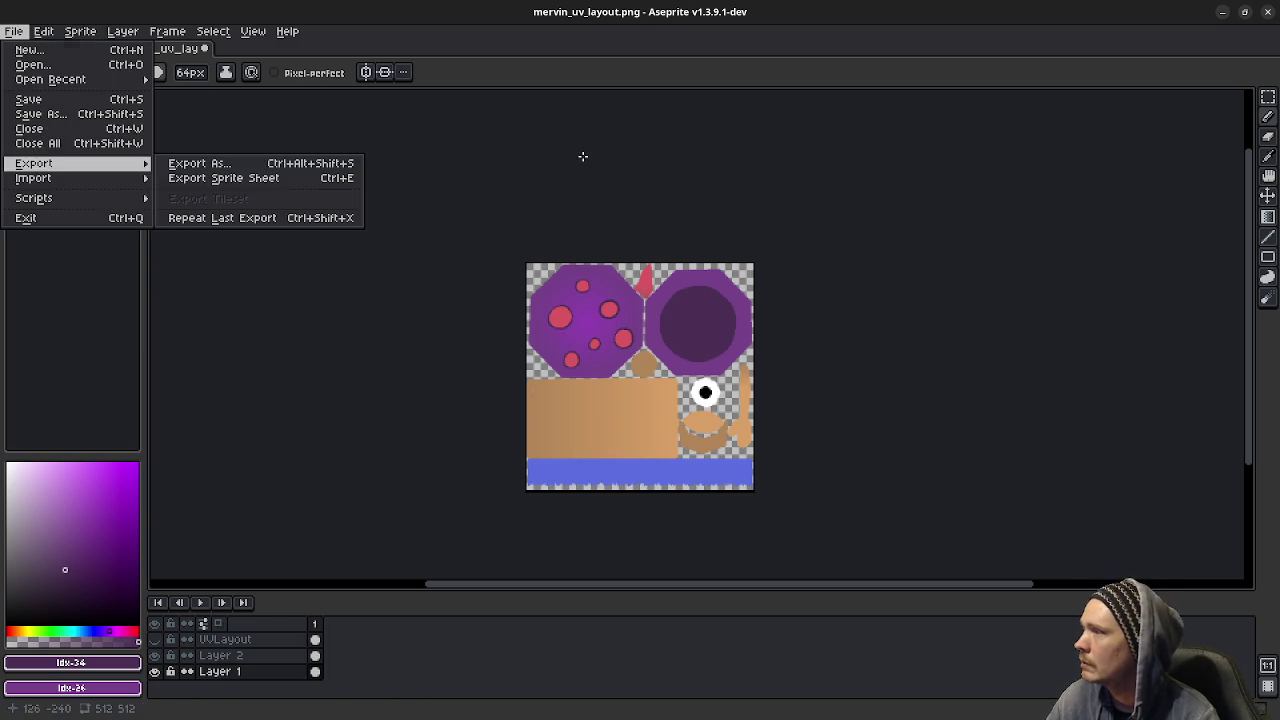
key("Escape")
key("v")
key("ctrl+s")
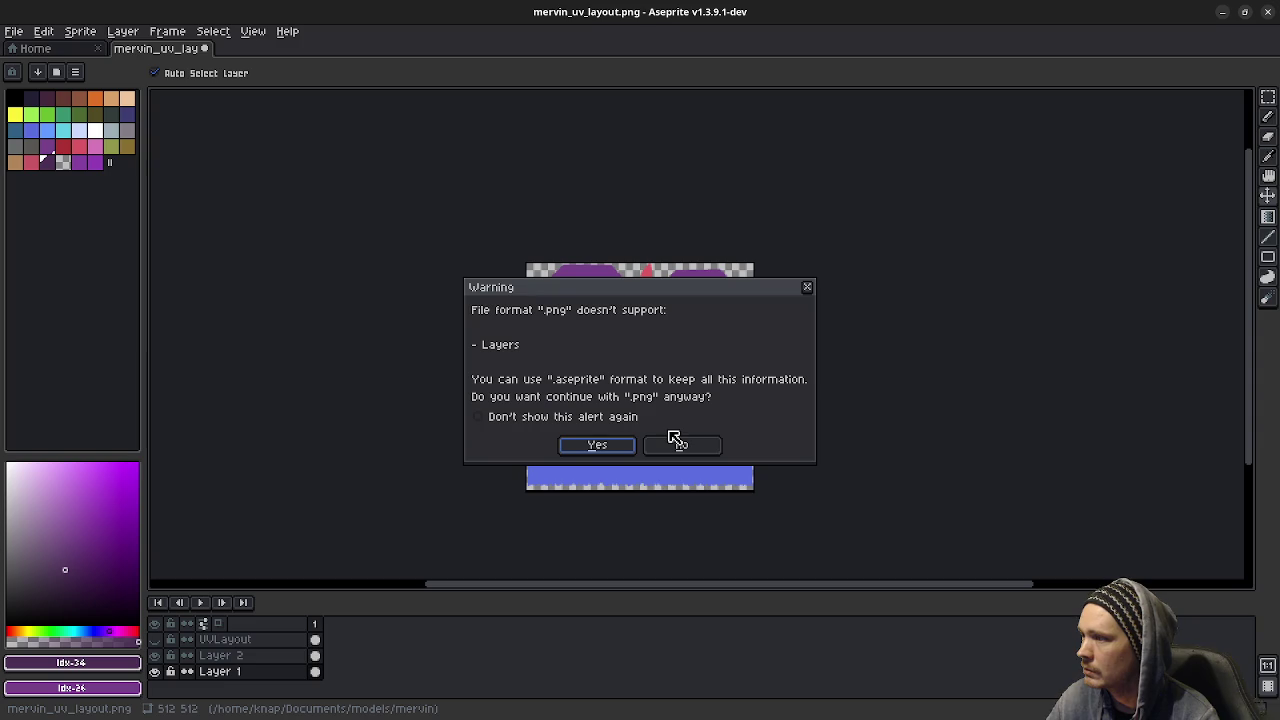
- Dismiss the layers warning and choose the aseprite file type in Save As
left_click(807, 287)
left_click(14, 31)
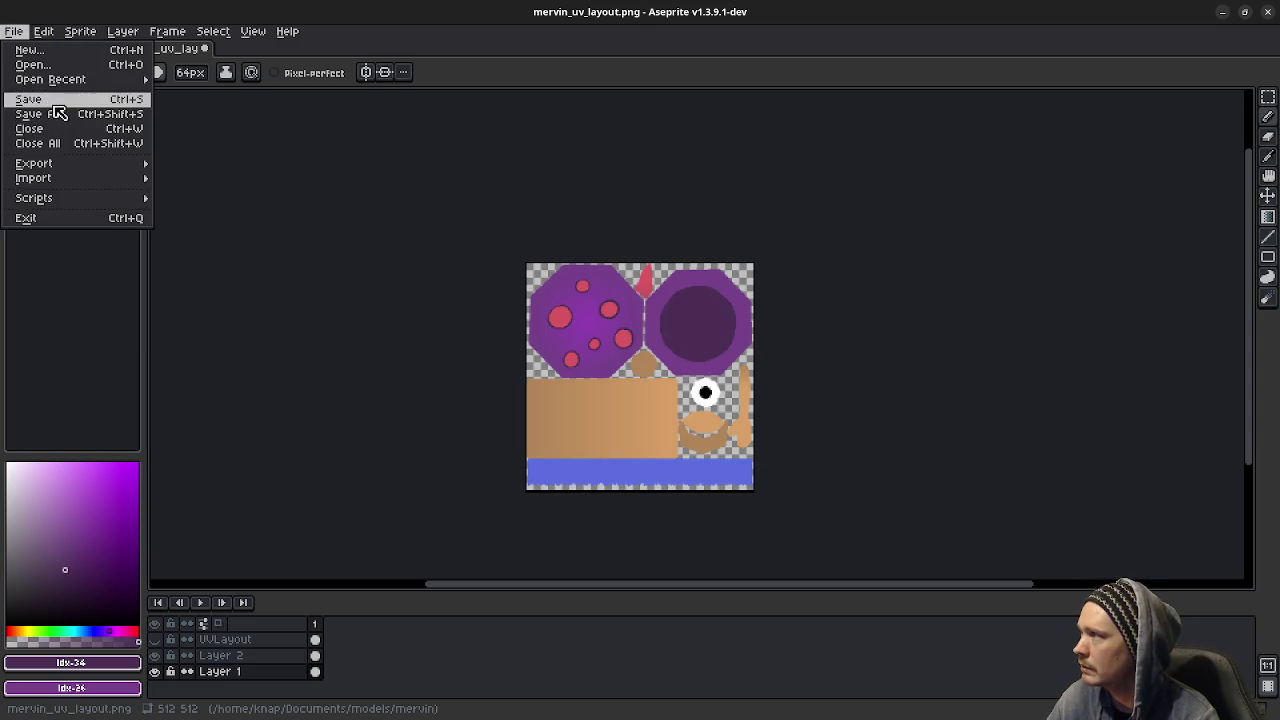
left_click(50, 116)
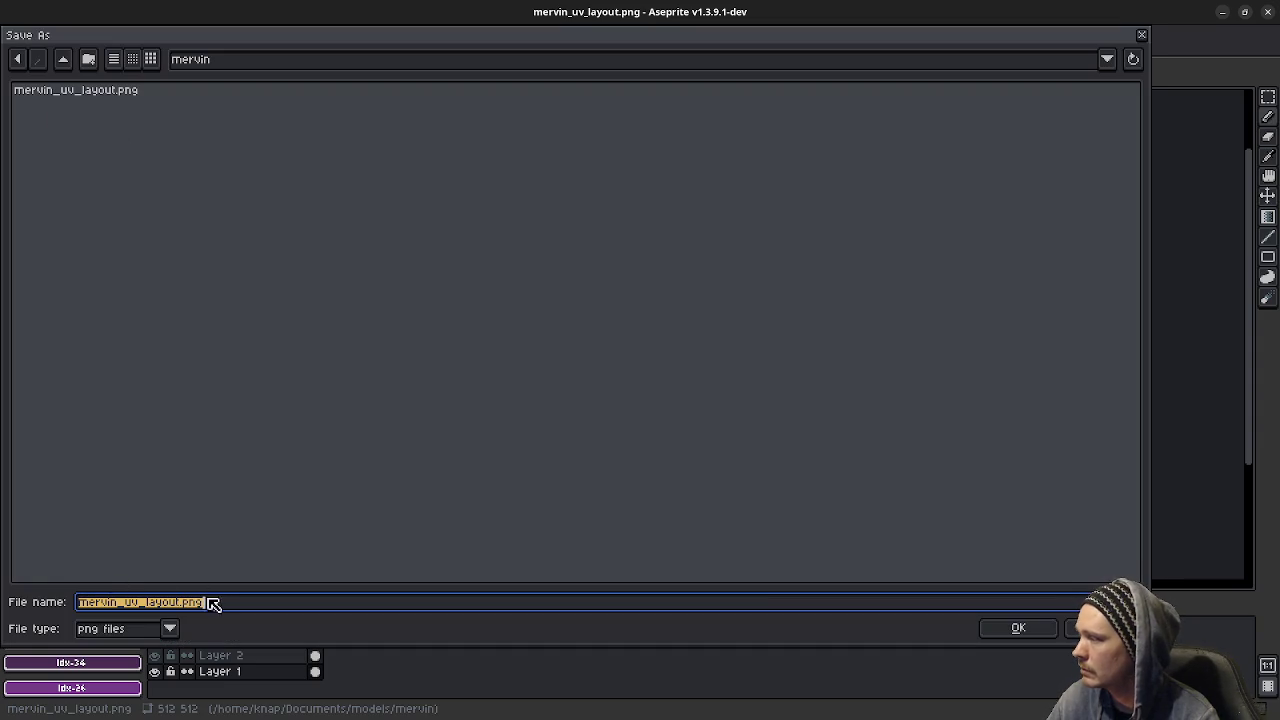
left_click(1018, 627)
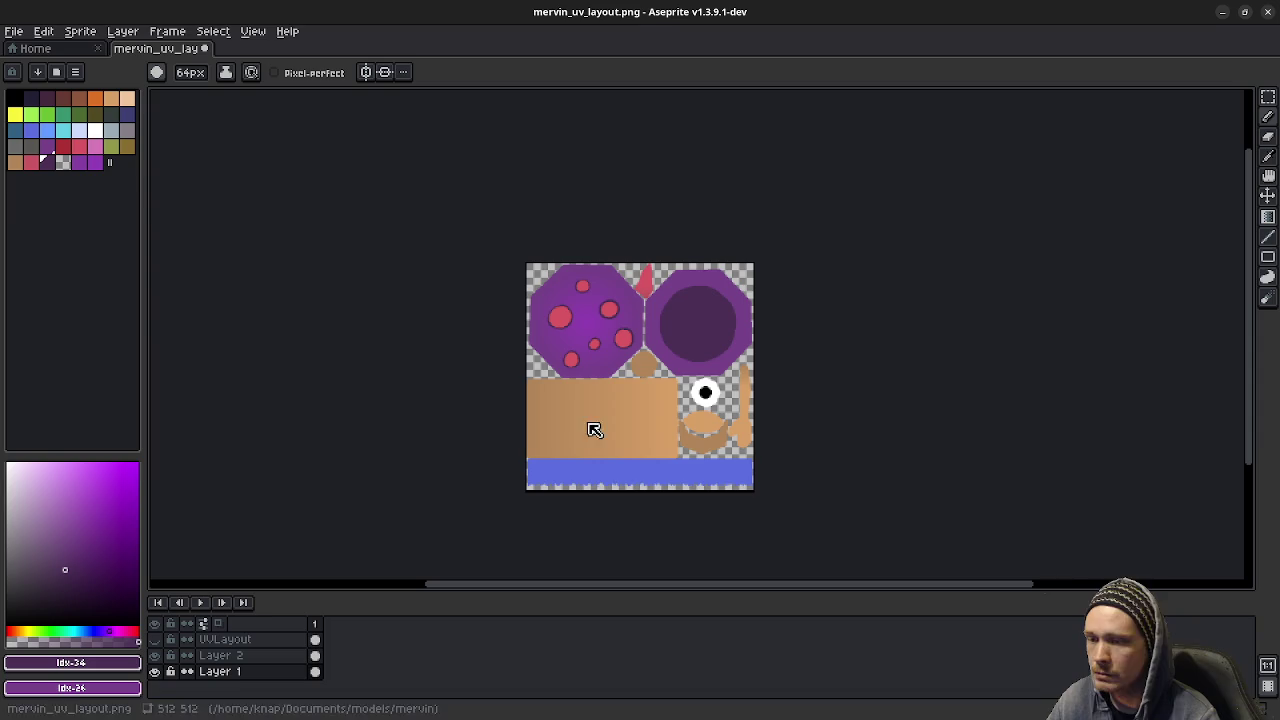
left_click(16, 32)
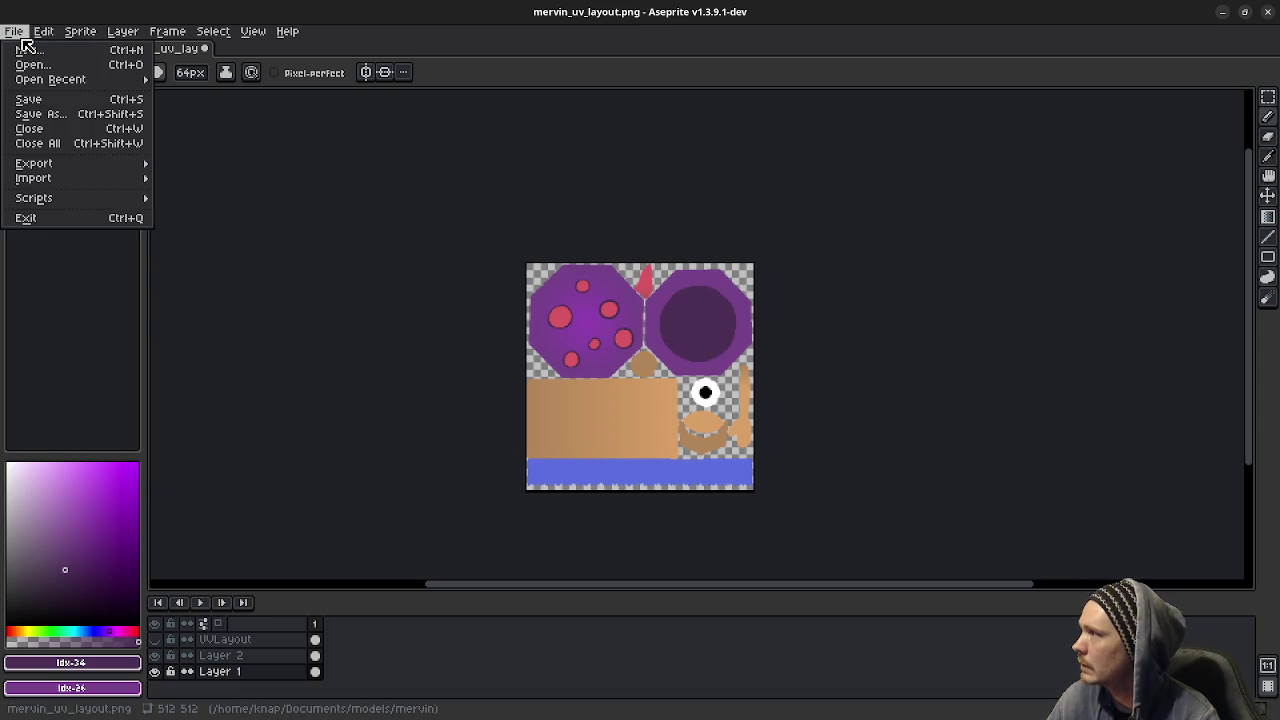
left_click(50, 114)
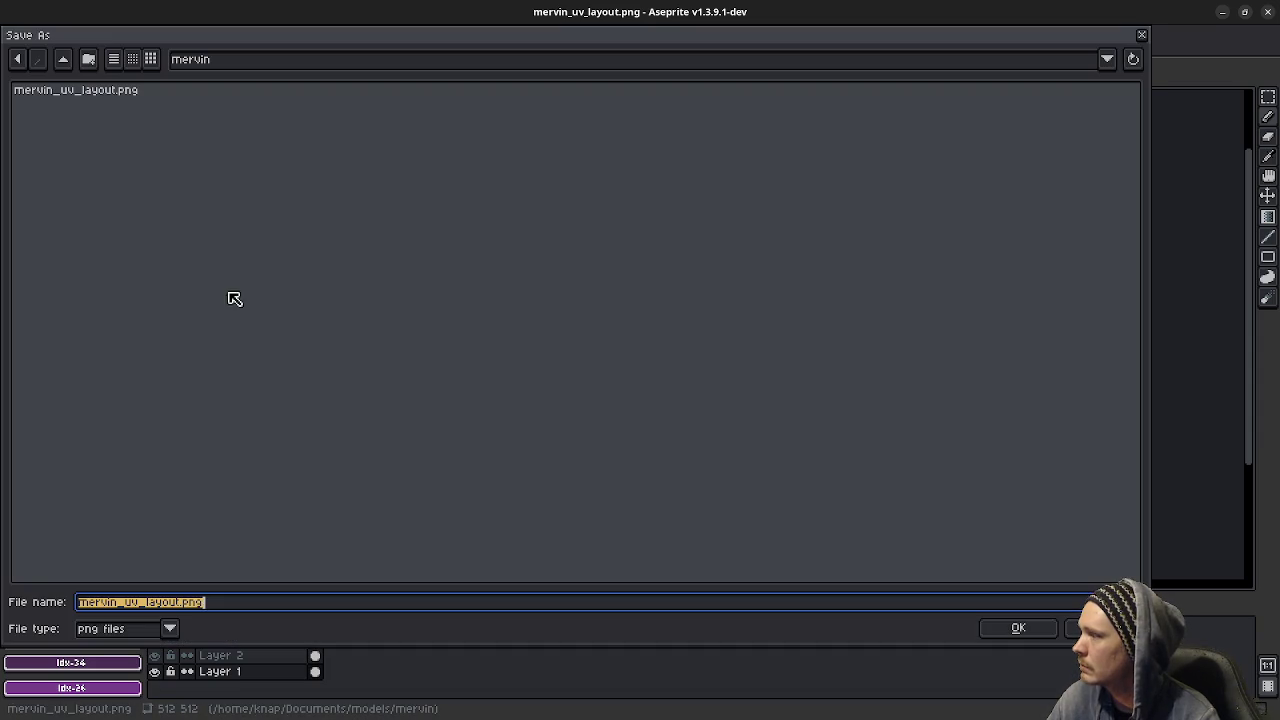
left_click(170, 629)
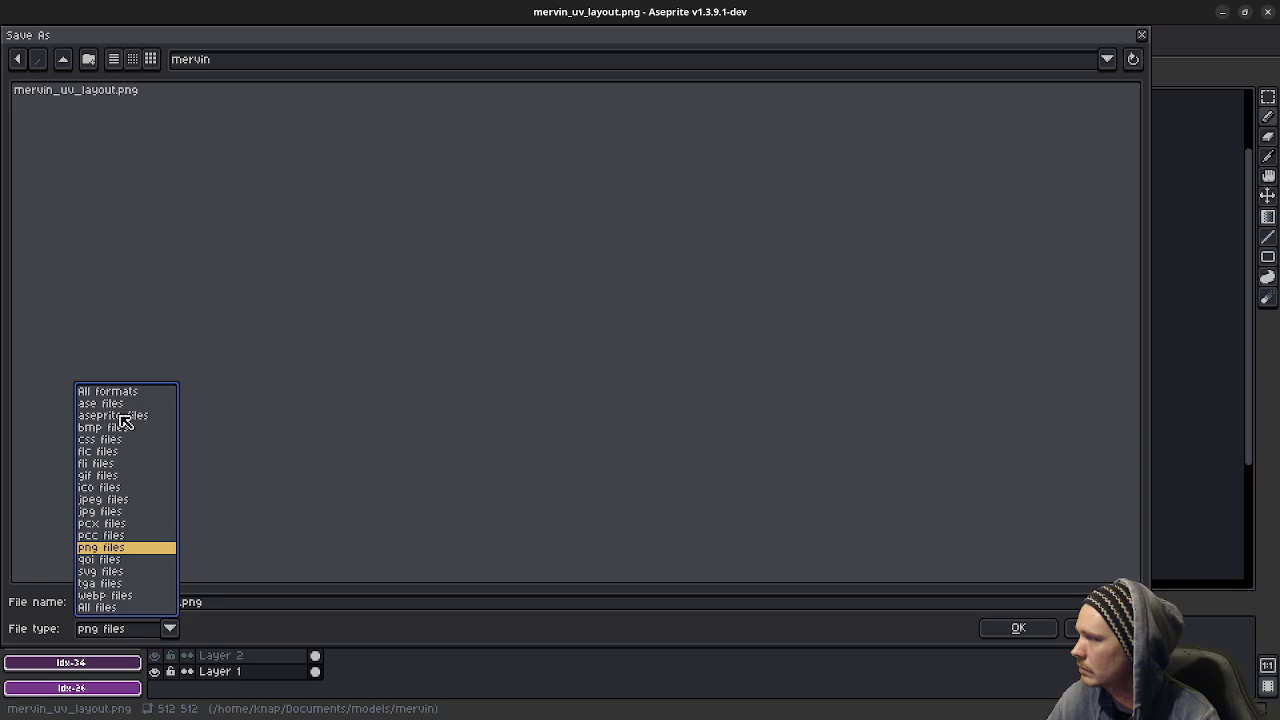
left_click(123, 415)
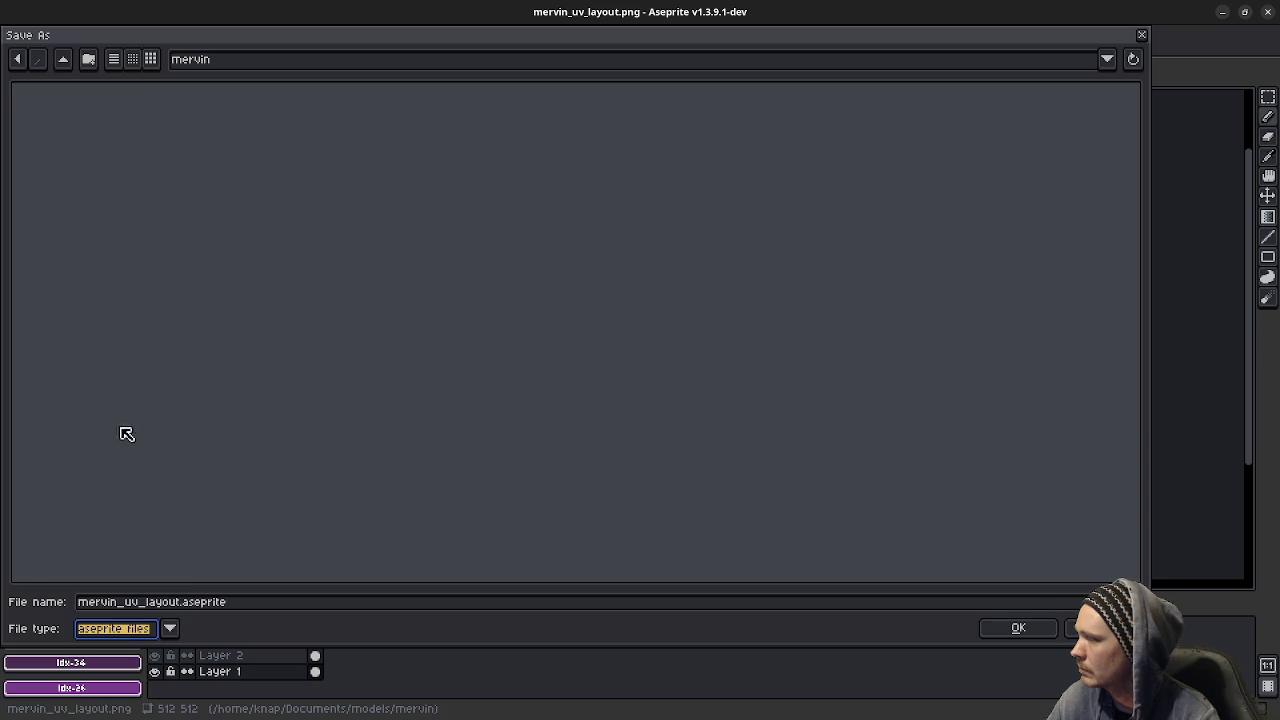
- Rename the file to mervin_albedo and save it as mervin_albedo.aseprite
left_click(165, 605)
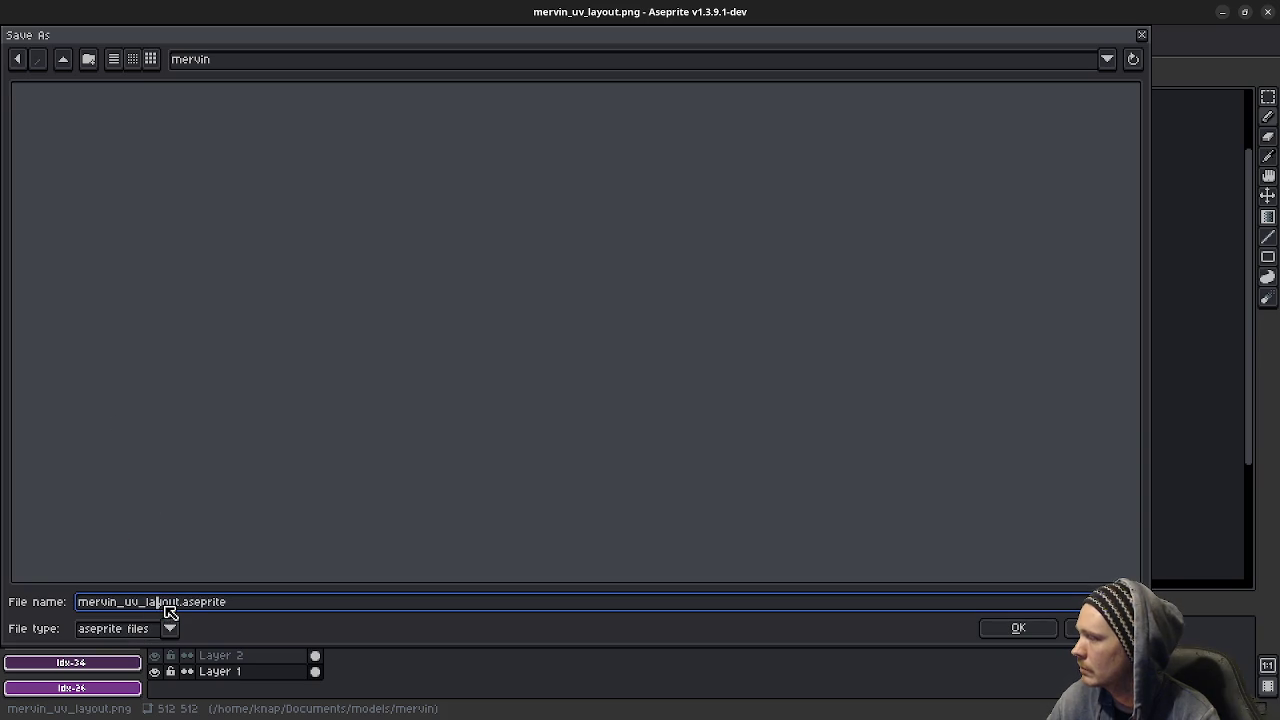
left_click_drag(177, 605, 121, 604)
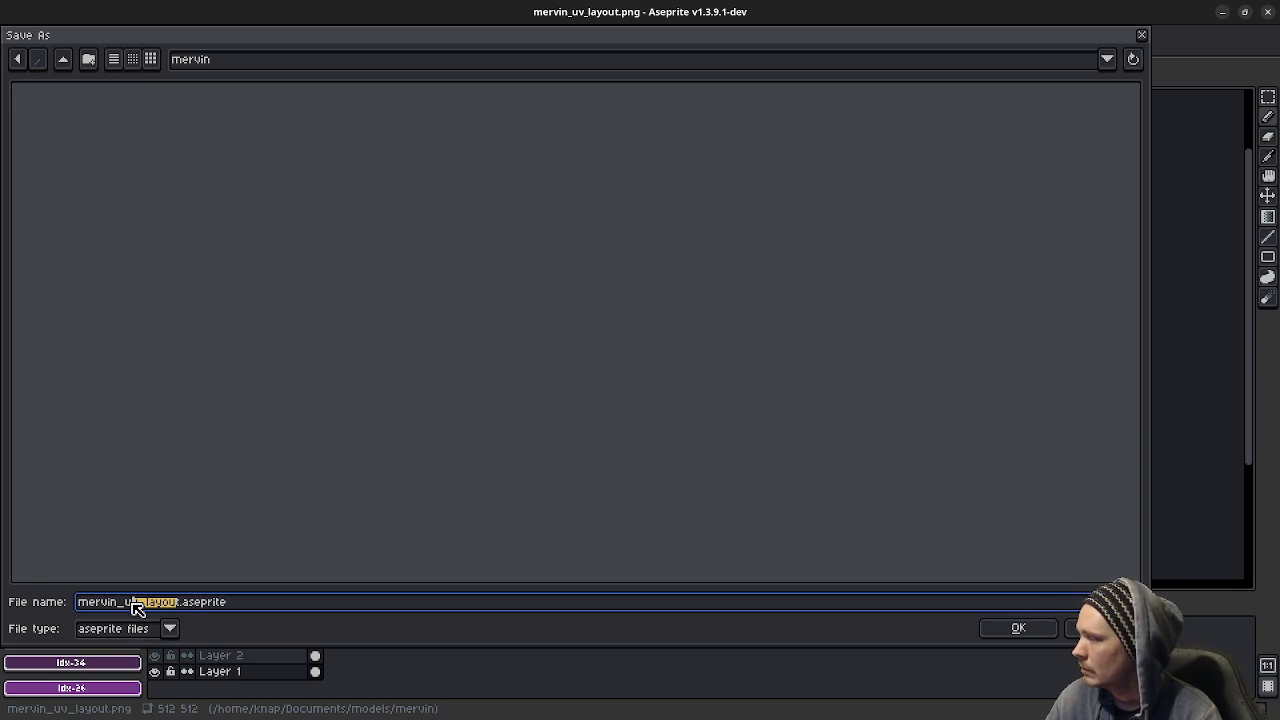
type("t")
key("BackSpace")
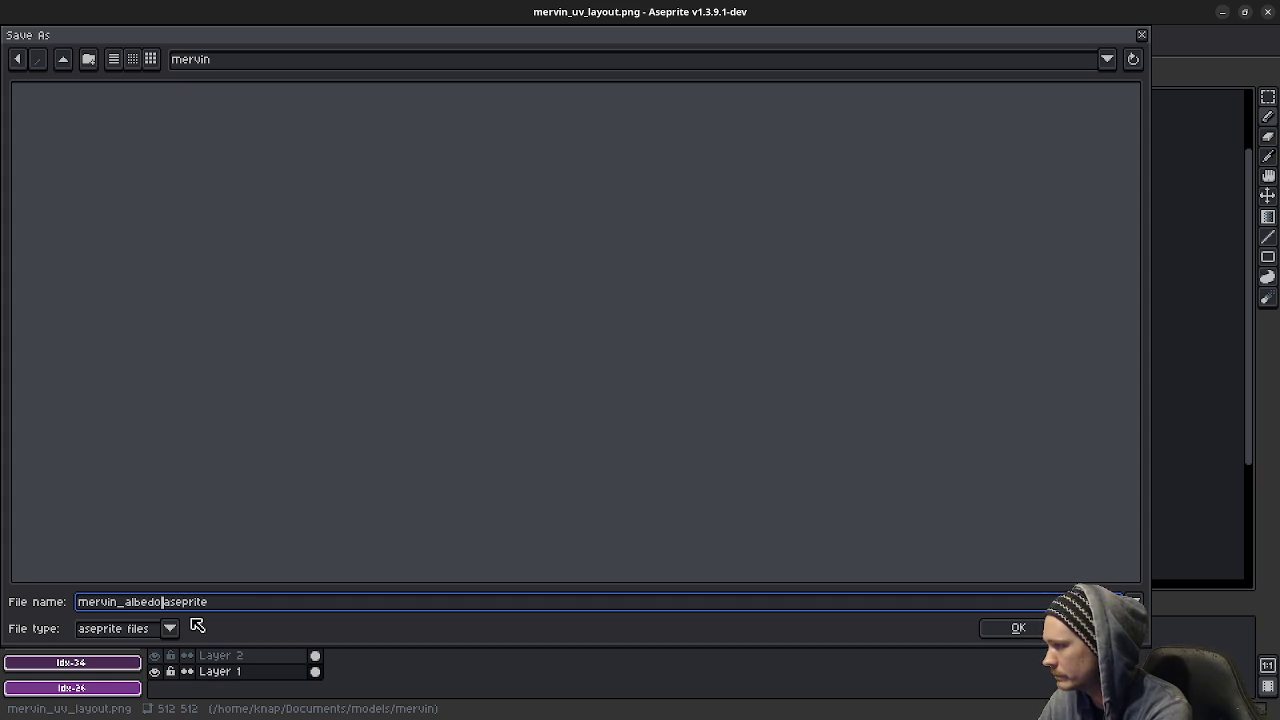
left_click(1019, 632)
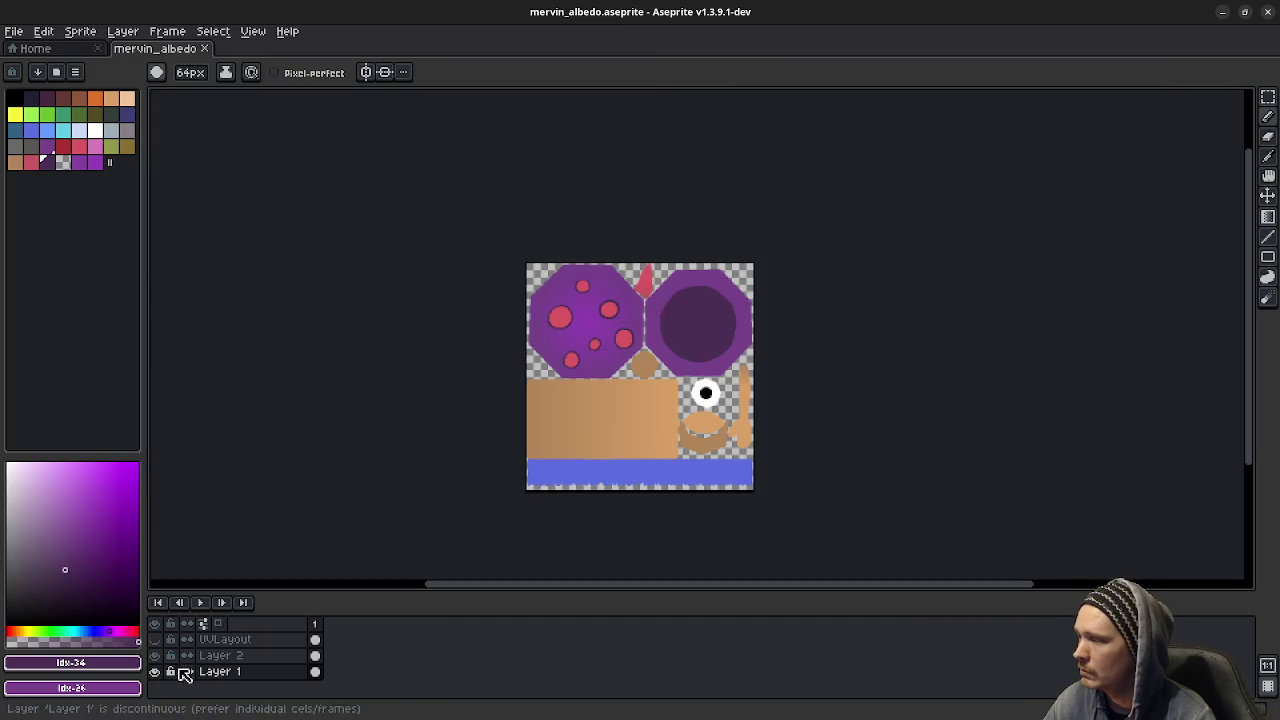
- Export the flattened texture as mervin_albedo.png, accepting that layers are dropped
left_click(14, 31)
mouse_move(60, 163)
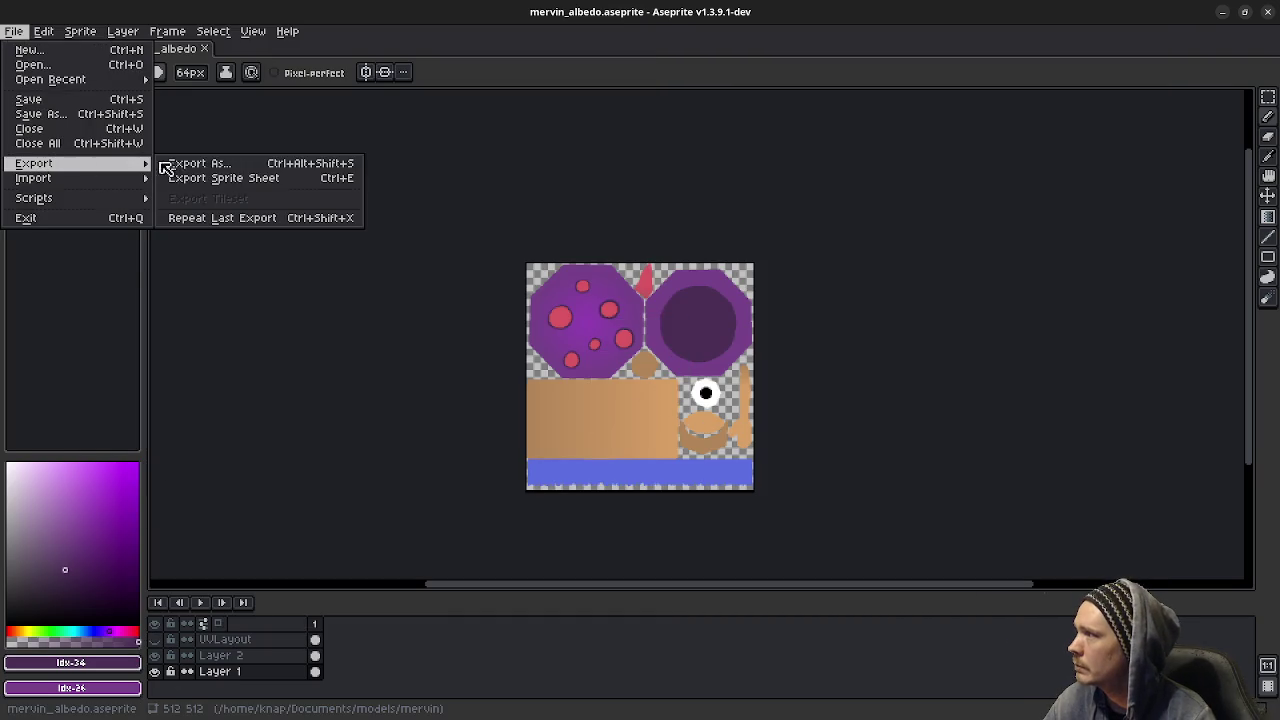
left_click(185, 164)
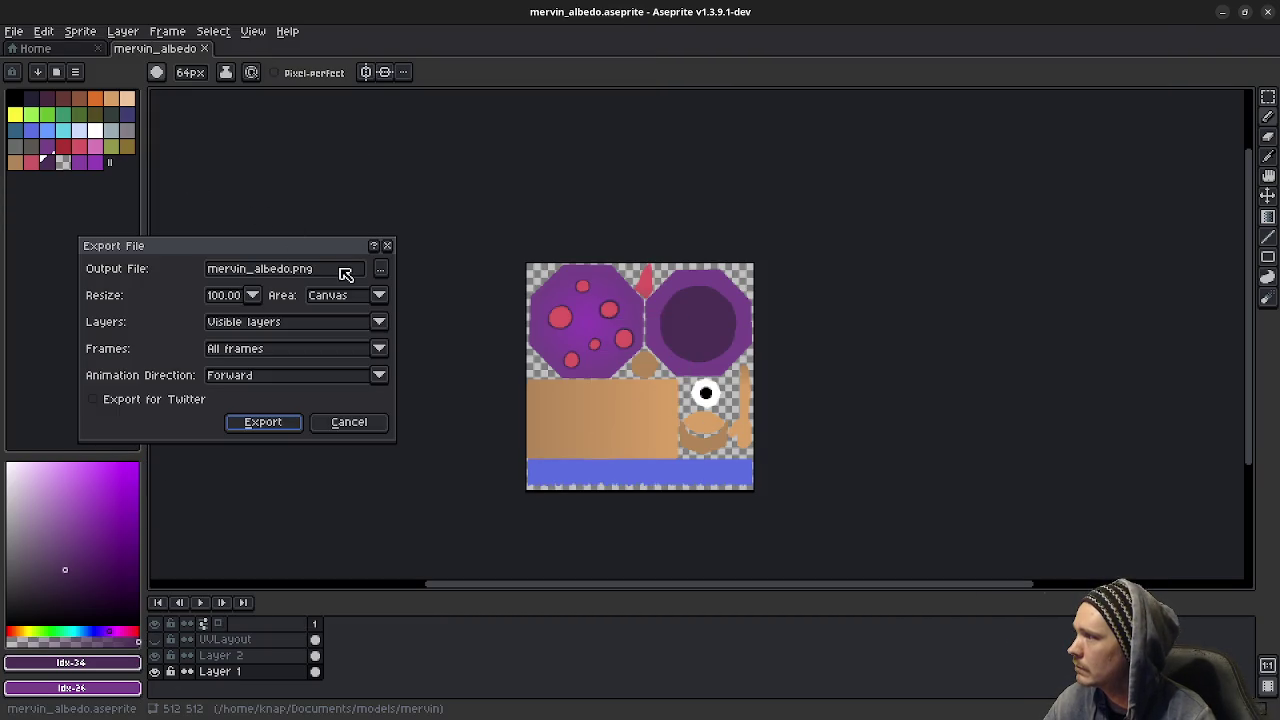
left_click(258, 423)
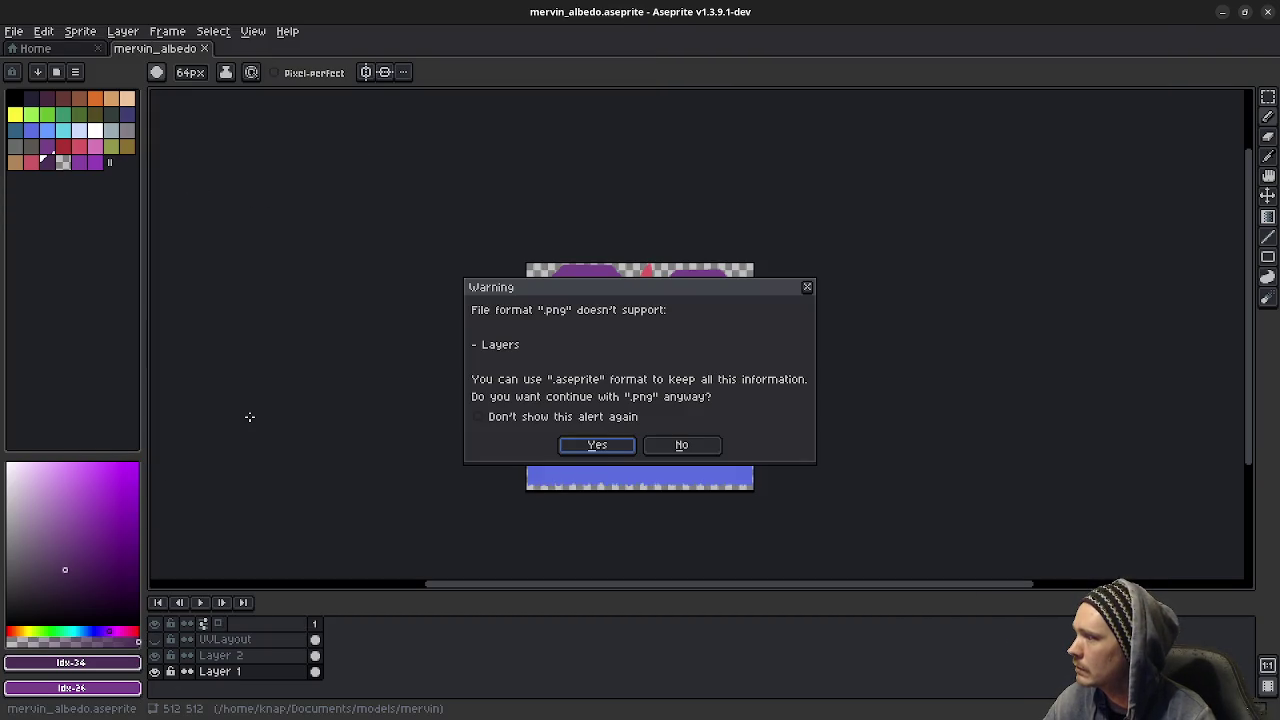
left_click(597, 446)
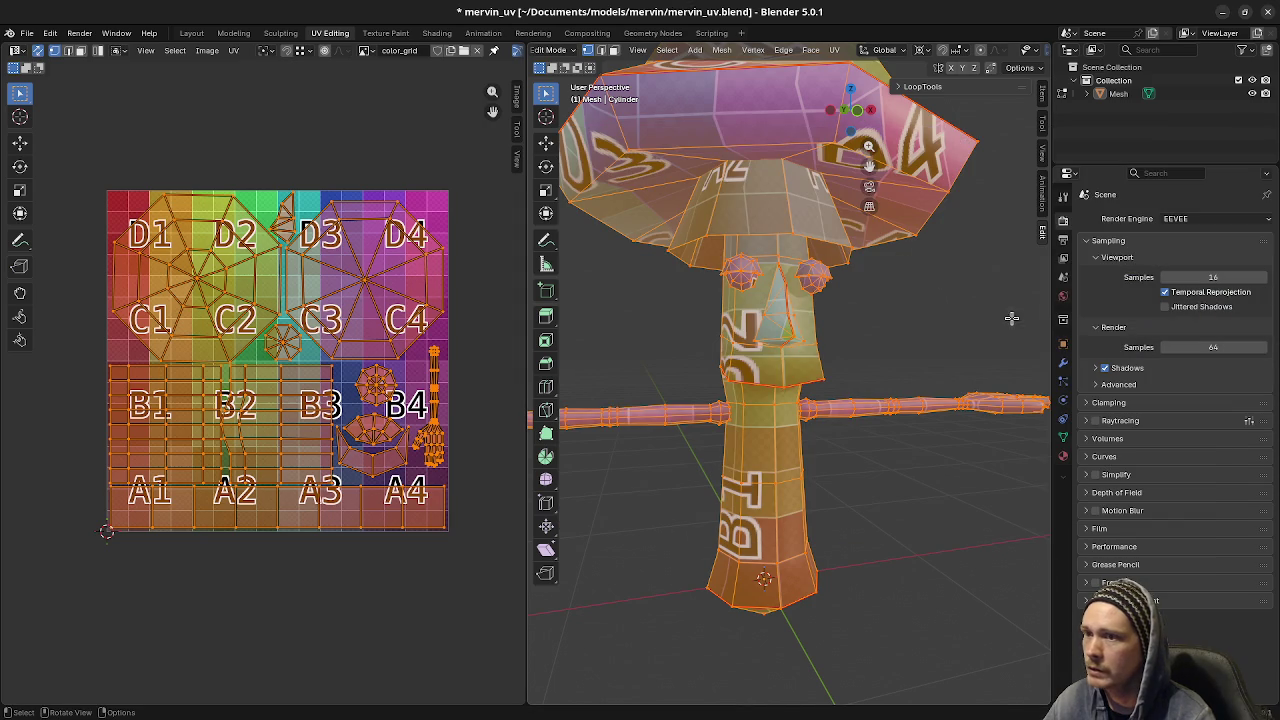
- Set mervin_albedo.png as the Base Color image of the mushroom's material
left_click(364, 51)
left_click(369, 57)
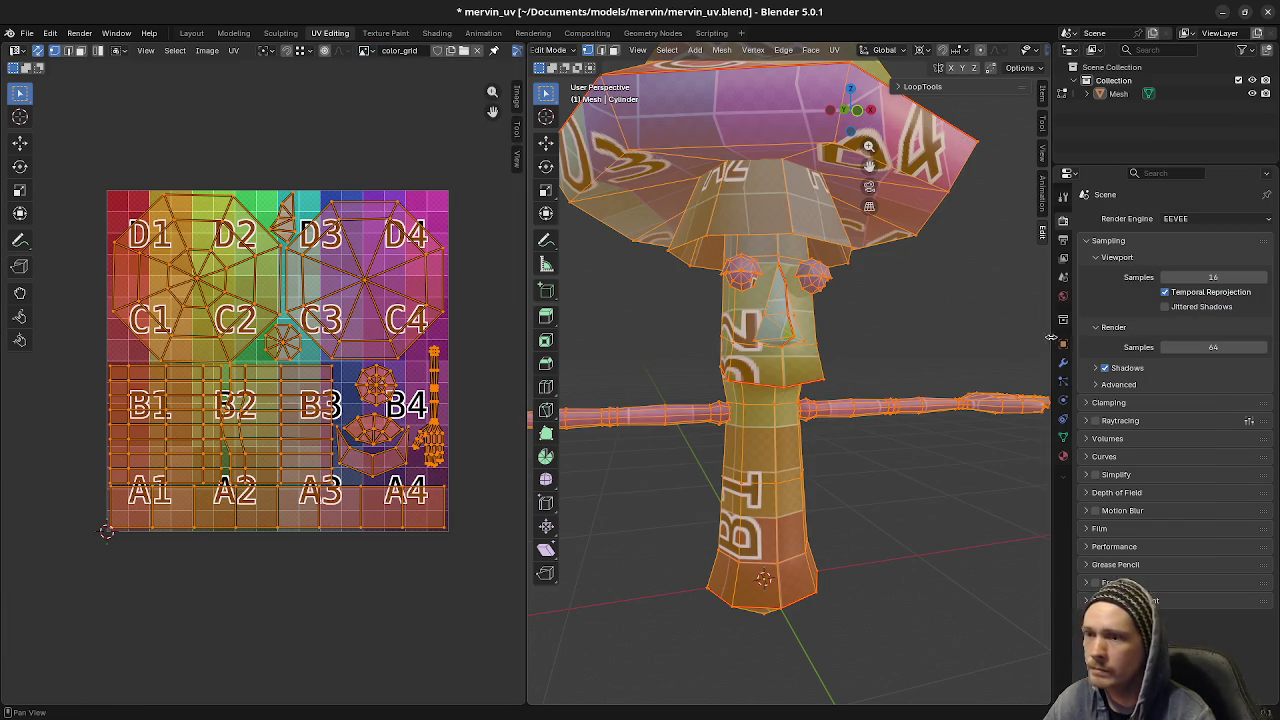
left_click(1063, 456)
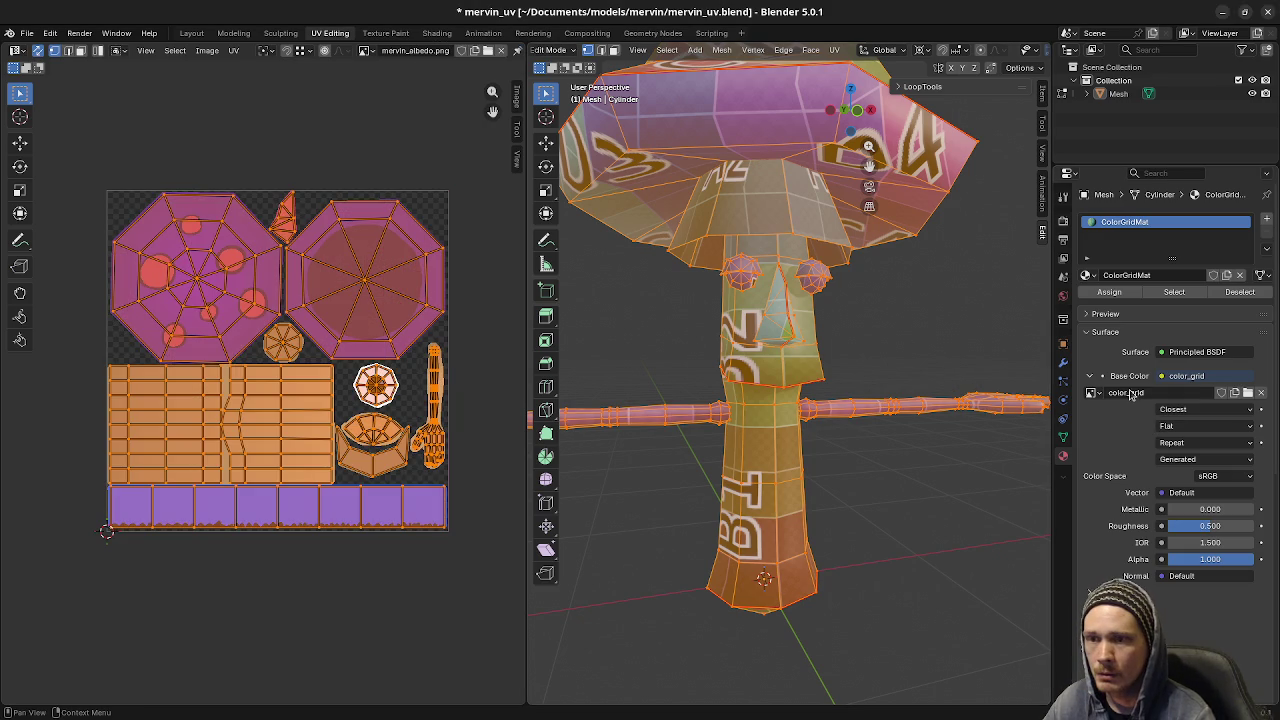
left_click(1090, 395)
left_click(1135, 421)
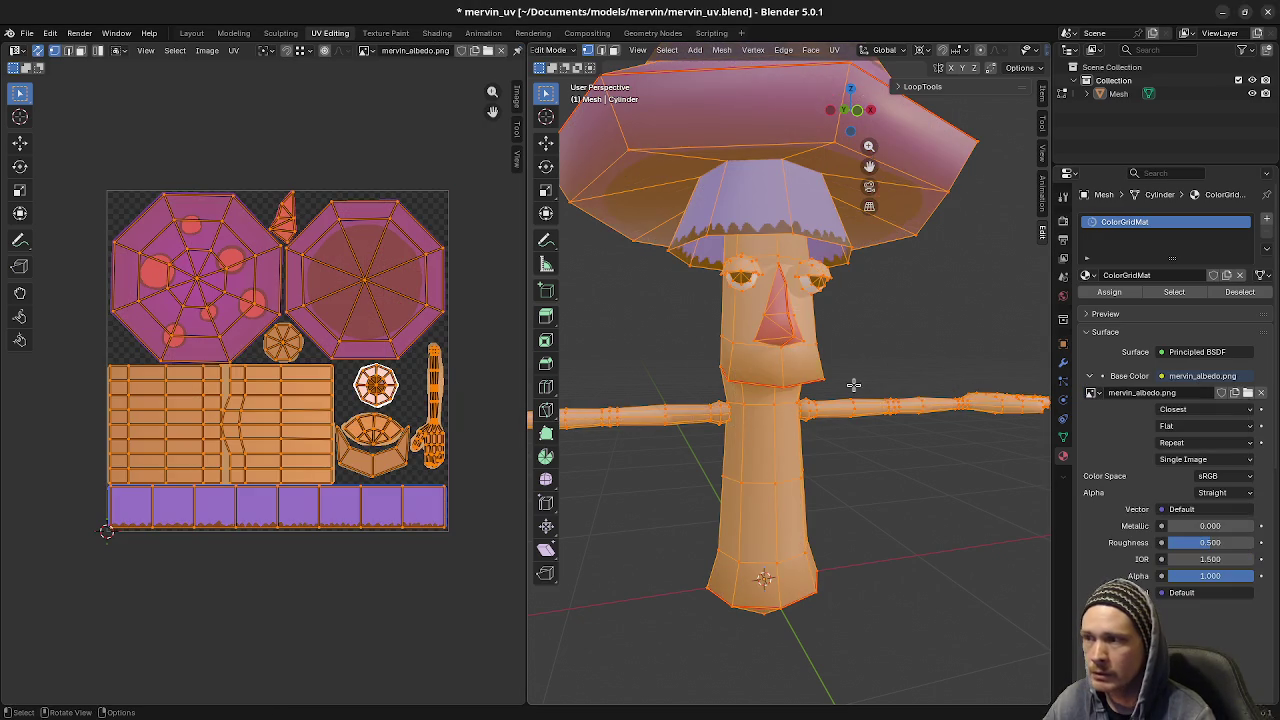
- Return to Object Mode, deselect the mesh, and orbit to view Mervin from the front
middle_click_drag(862, 368, 894, 374)
key("Tab")
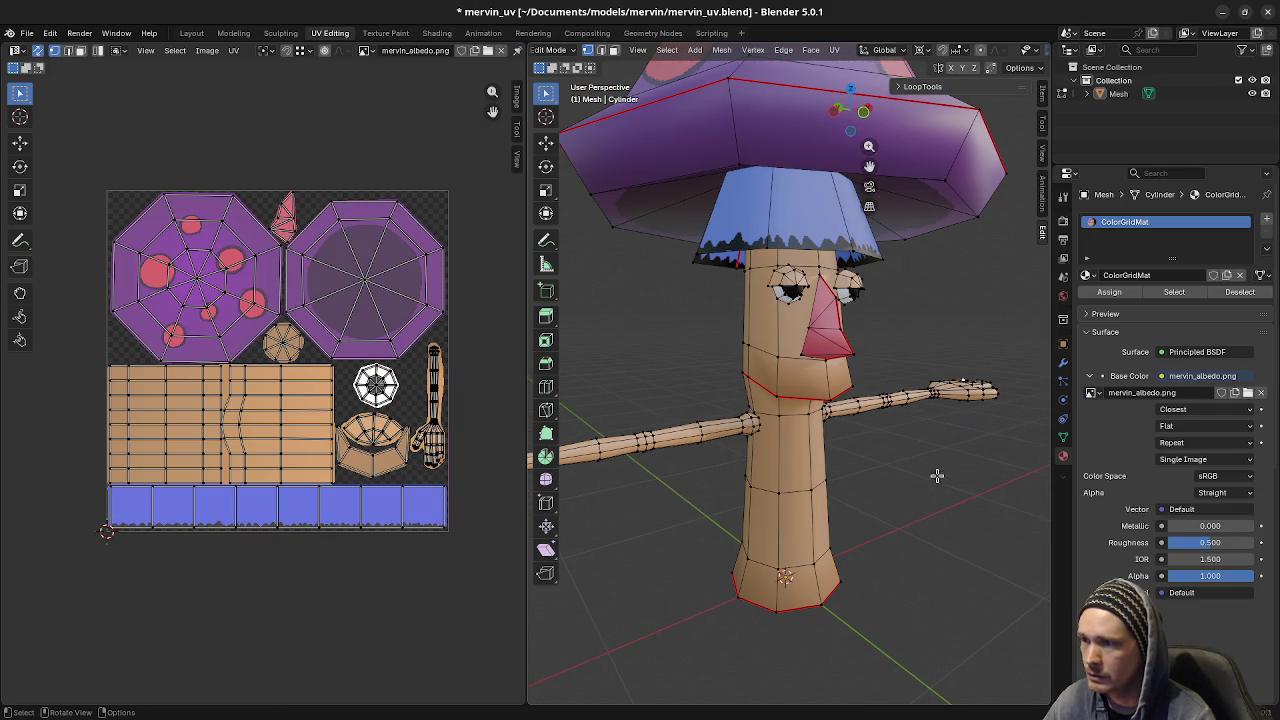
left_click(938, 472)
middle_click_drag(938, 472, 891, 444)
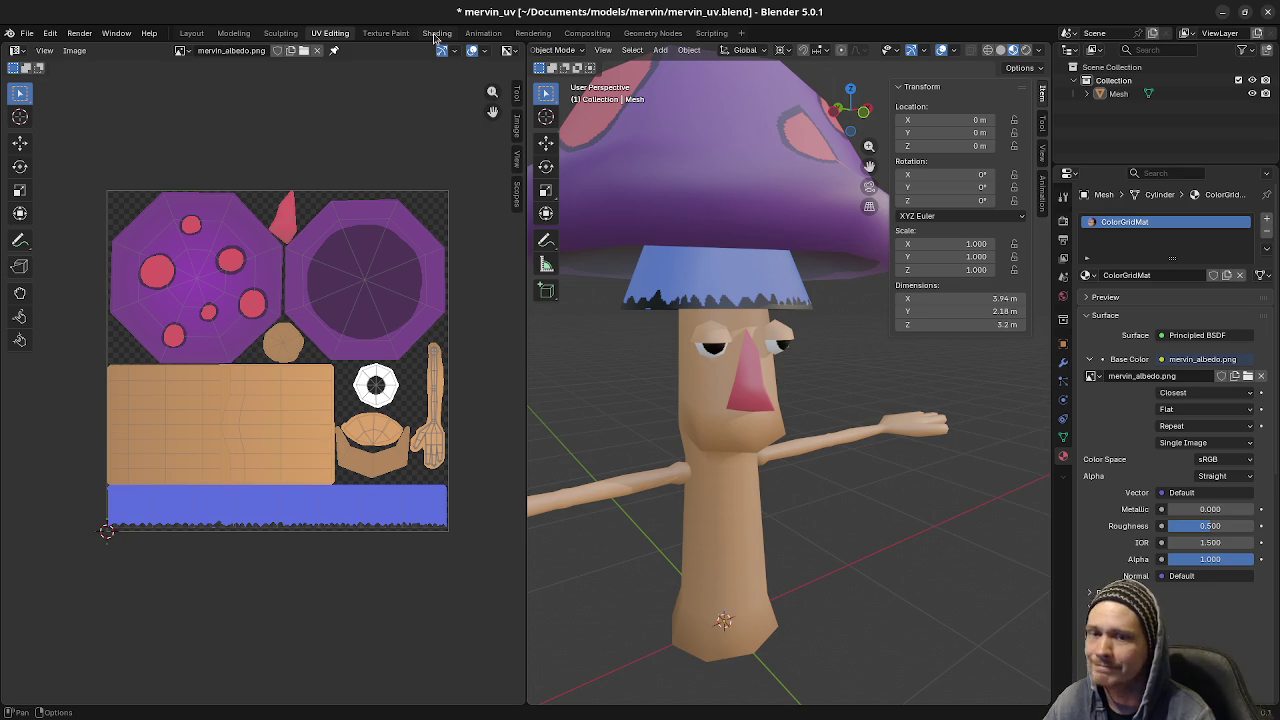
- In Shading, link the Image Texture Alpha to the Principled BSDF Alpha and save mervin_uv.blend
left_click(435, 35)
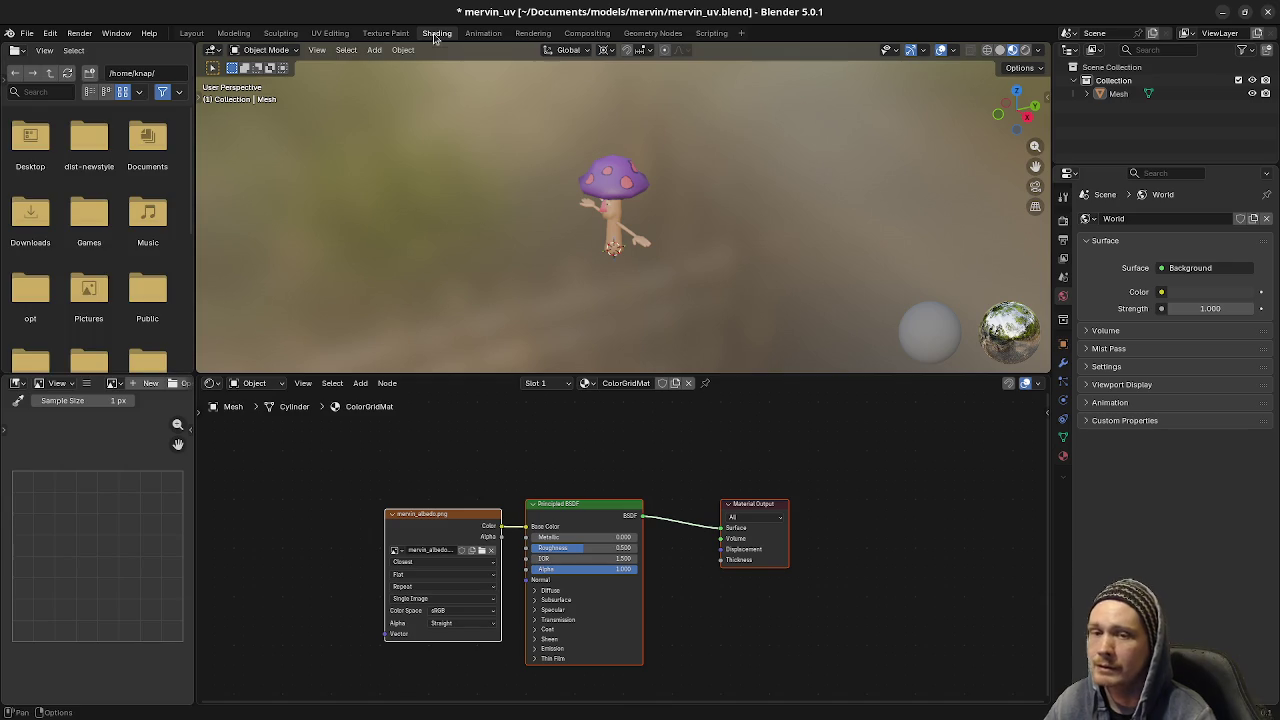
scroll(660, 220, "up", 3)
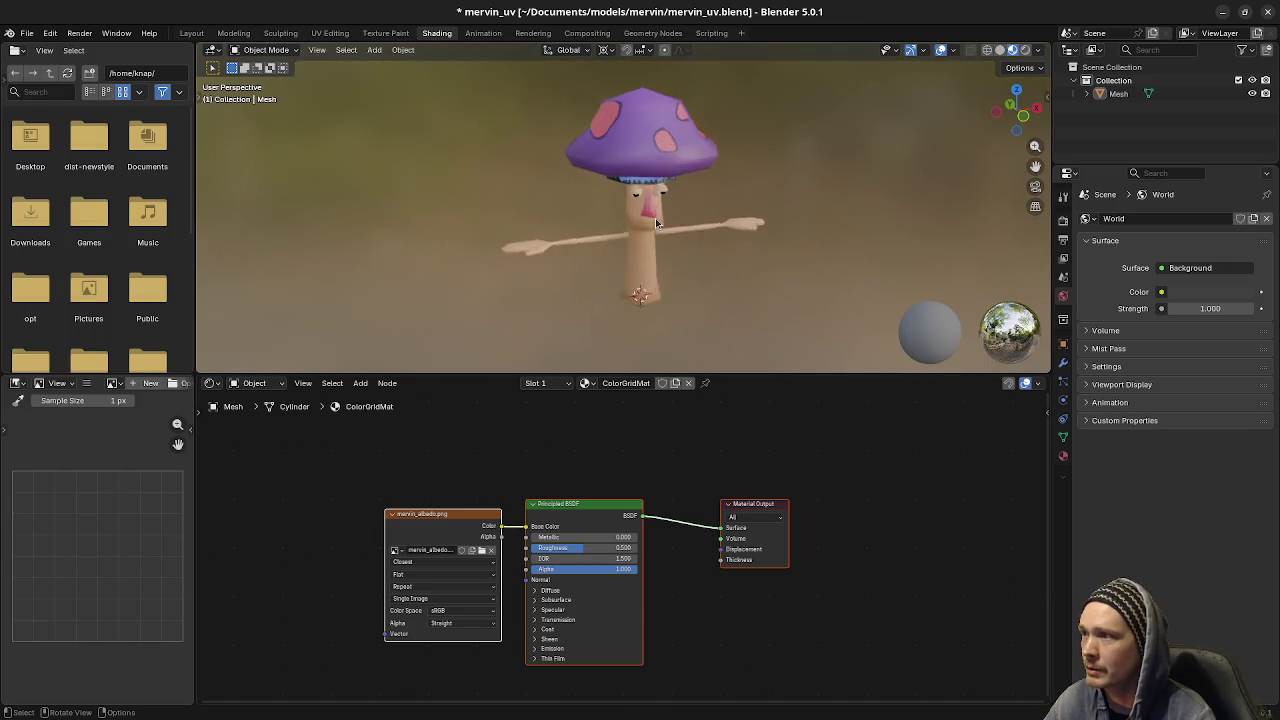
scroll(665, 213, "up", 5)
mouse_move(665, 213)
middle_mouse_down()
mouse_move(666, 236)
mouse_move(712, 203)
mouse_move(720, 215)
middle_mouse_up()
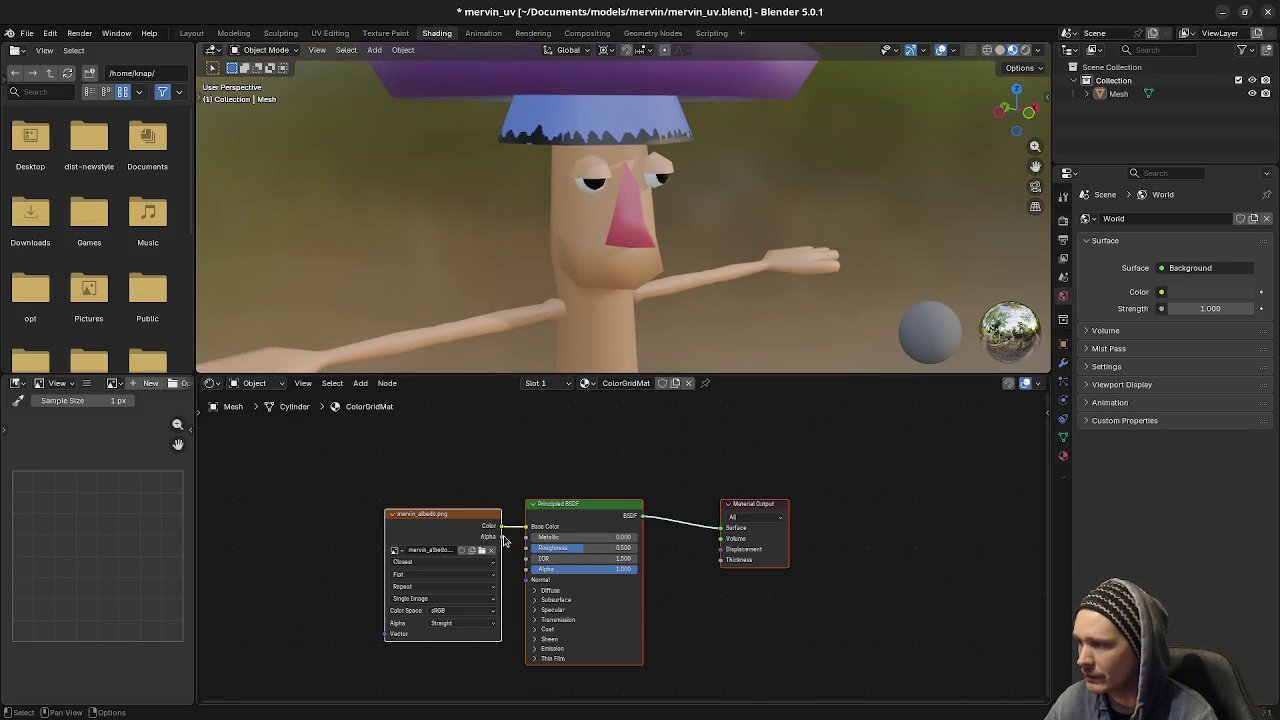
left_click_drag(501, 537, 527, 572)
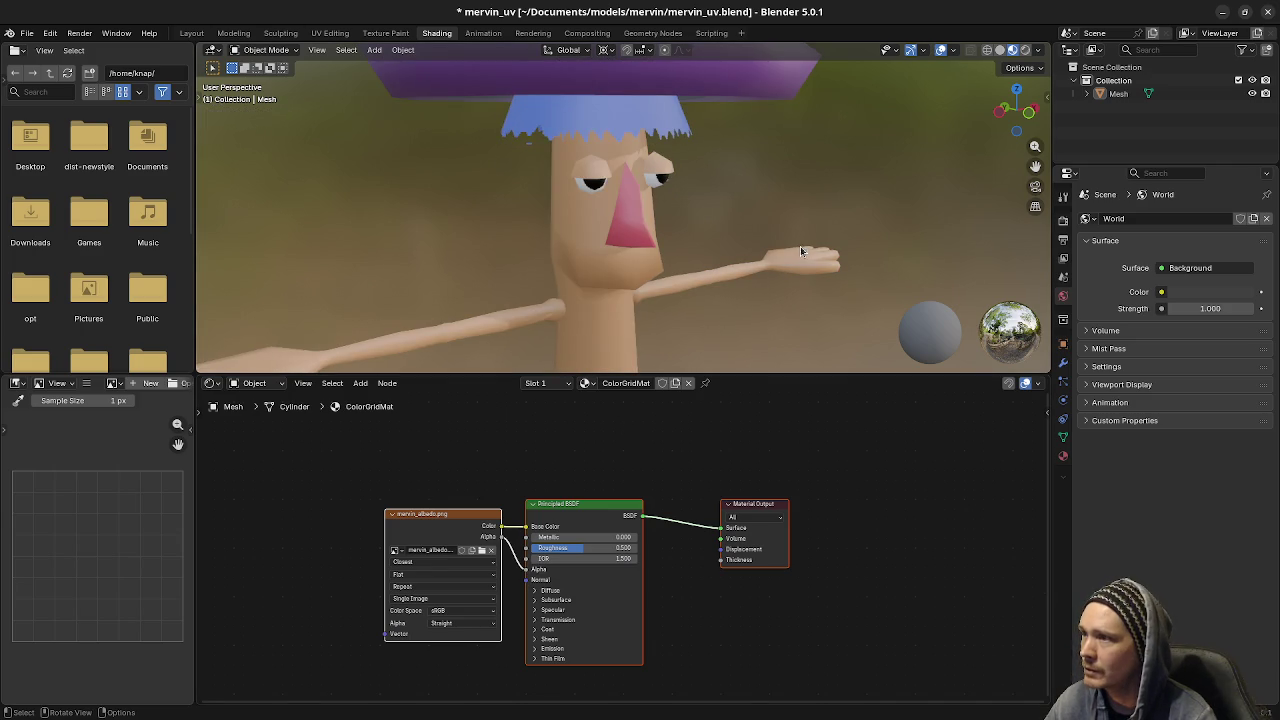
key("ctrl+s")
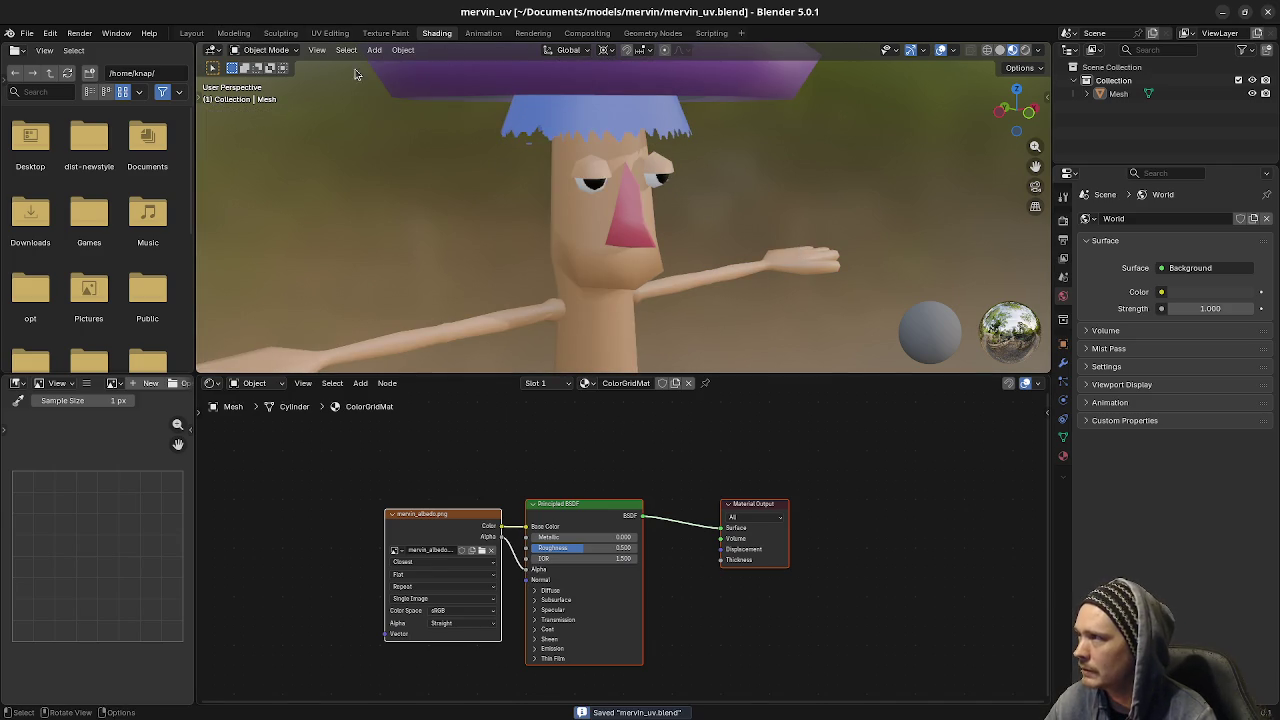
left_click(320, 33)
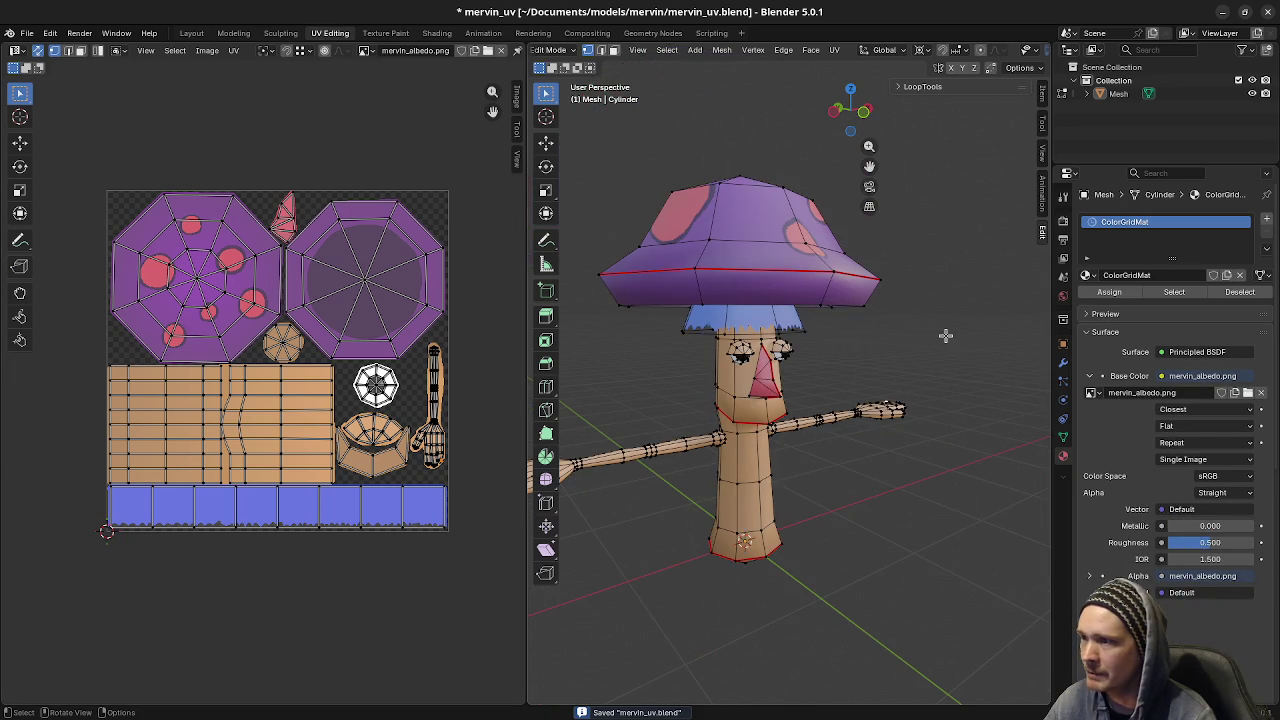
- Switch the mesh to Object Mode and orbit around the textured Mervin
key("ctrl+Tab")
mouse_move(862, 517)
middle_mouse_down()
mouse_move(823, 486)
mouse_move(766, 557)
mouse_move(740, 465)
mouse_move(755, 530)
mouse_move(896, 498)
mouse_move(852, 498)
mouse_move(813, 363)
middle_mouse_up()
scroll(815, 488, "up", 3)
scroll(766, 557, "down", 3)
mouse_move(890, 474)
middle_mouse_down()
mouse_move(846, 459)
mouse_move(875, 446)
middle_mouse_up()
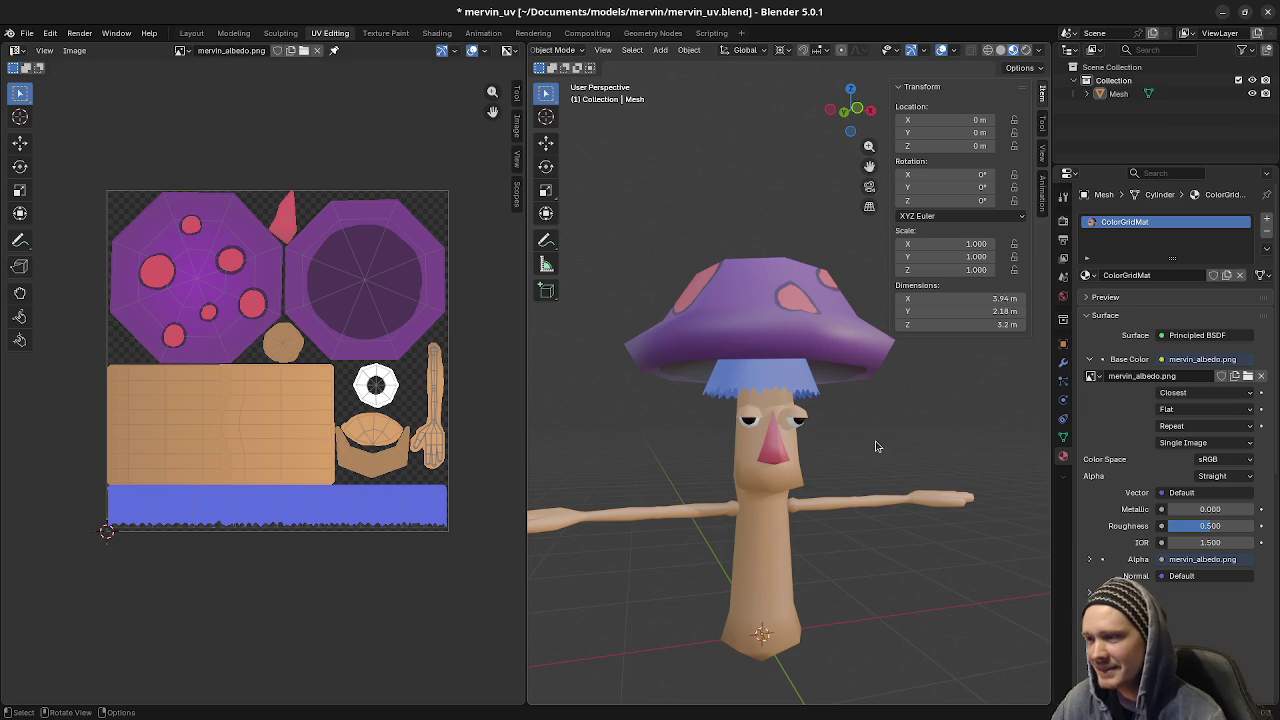
middle_click_drag(861, 439, 884, 483)
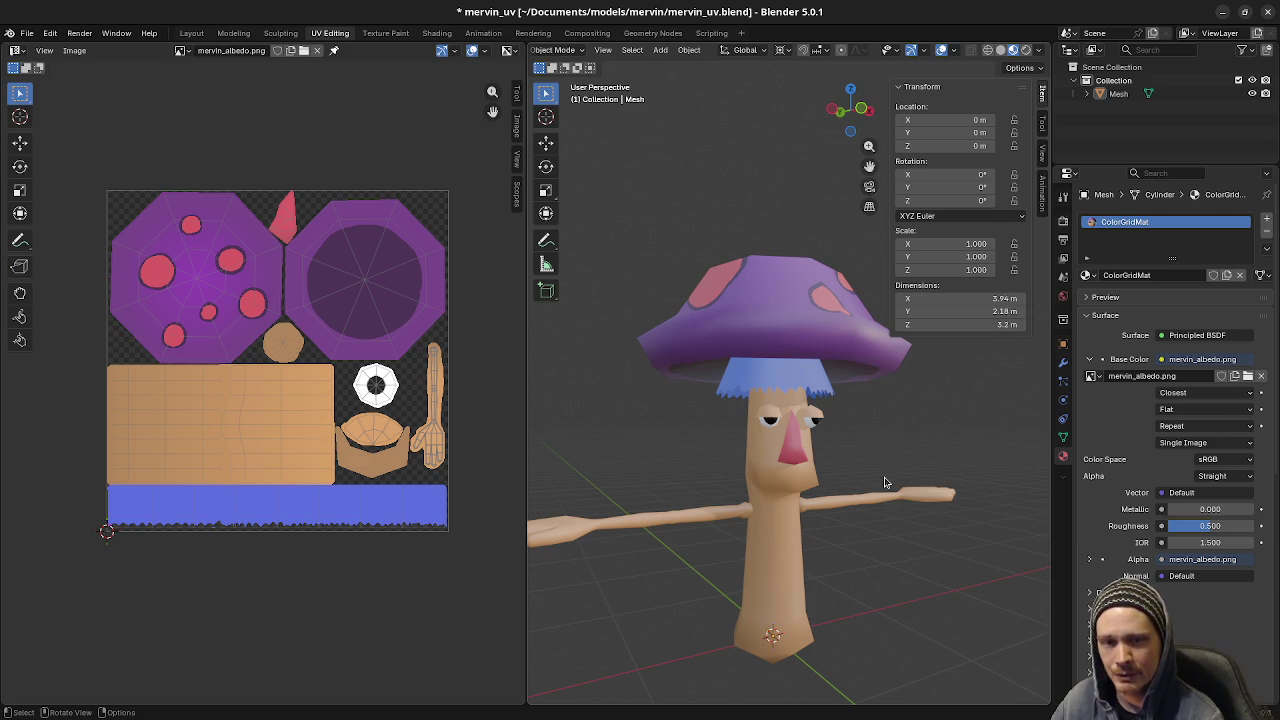
mouse_move(908, 534)
middle_mouse_down()
mouse_move(947, 496)
mouse_move(889, 550)
middle_mouse_up()
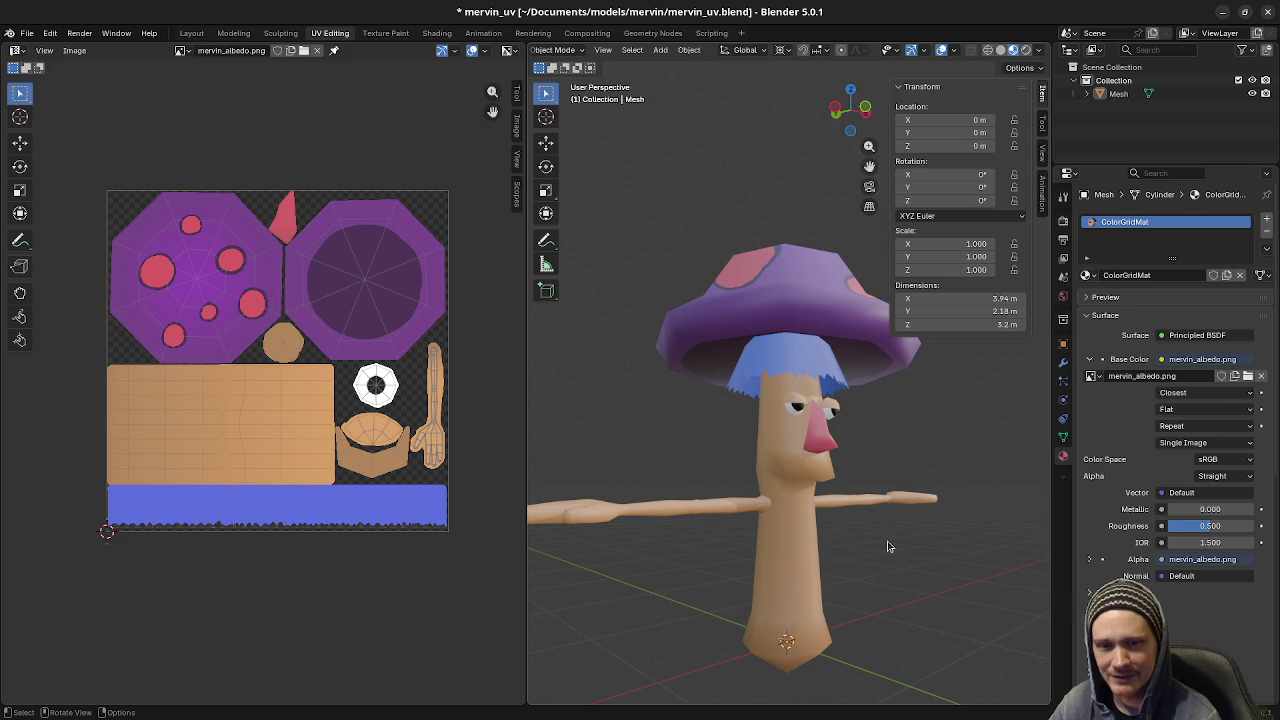
mouse_move(887, 546)
middle_mouse_down()
mouse_move(865, 532)
mouse_move(911, 572)
middle_mouse_up()
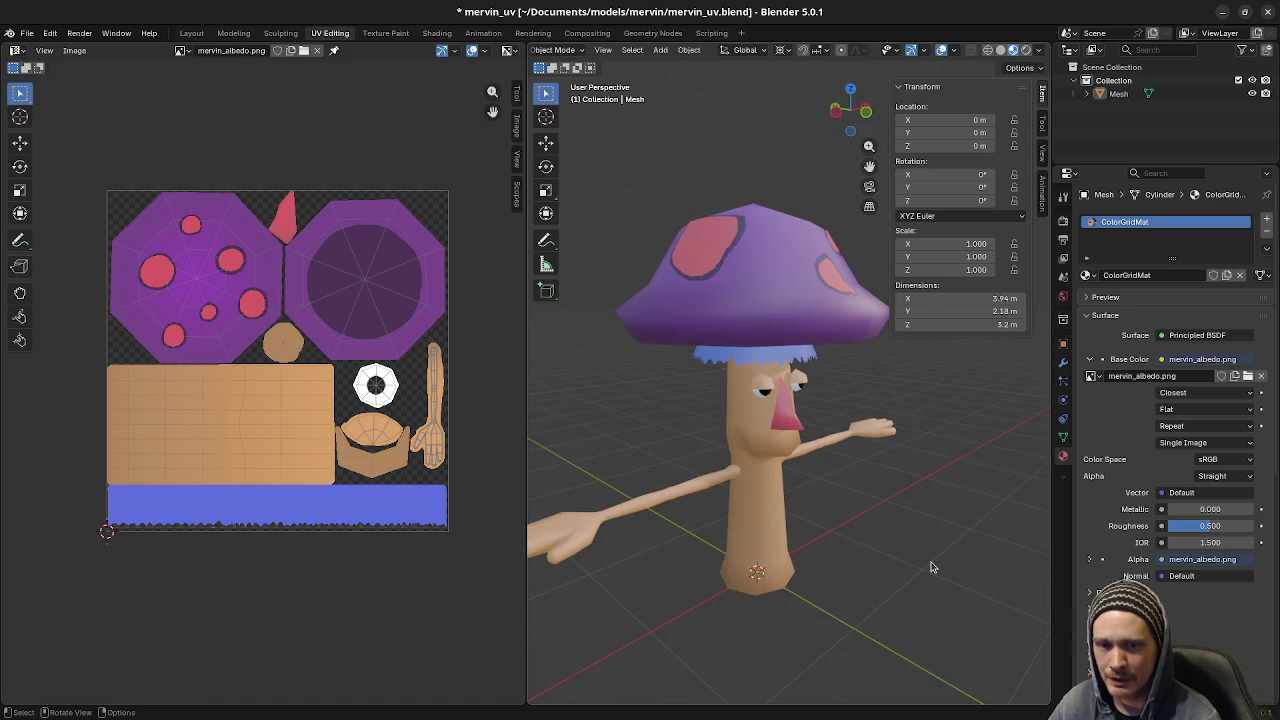
mouse_move(888, 548)
middle_mouse_down()
mouse_move(727, 499)
mouse_move(777, 522)
mouse_move(835, 500)
middle_mouse_up()
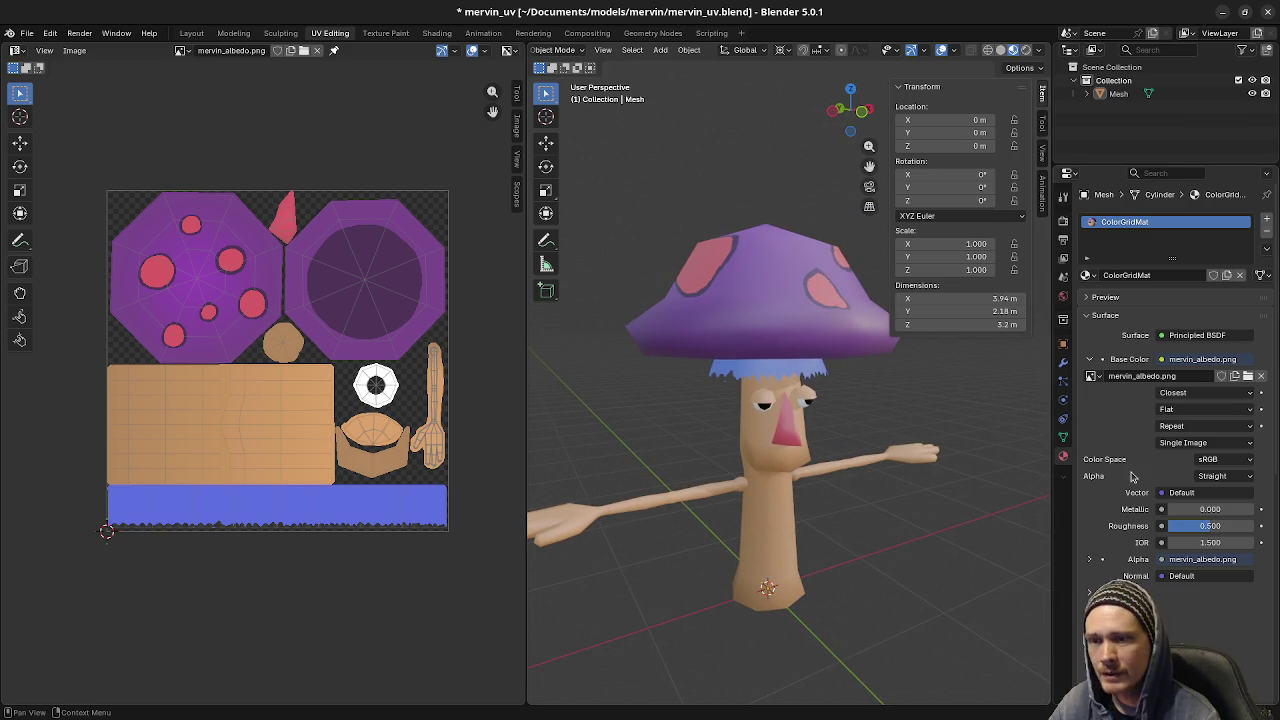
- Raise the material roughness to 1.000 for a matte look and save mervin_uv.blend
left_click_drag(1208, 530, 1242, 537)
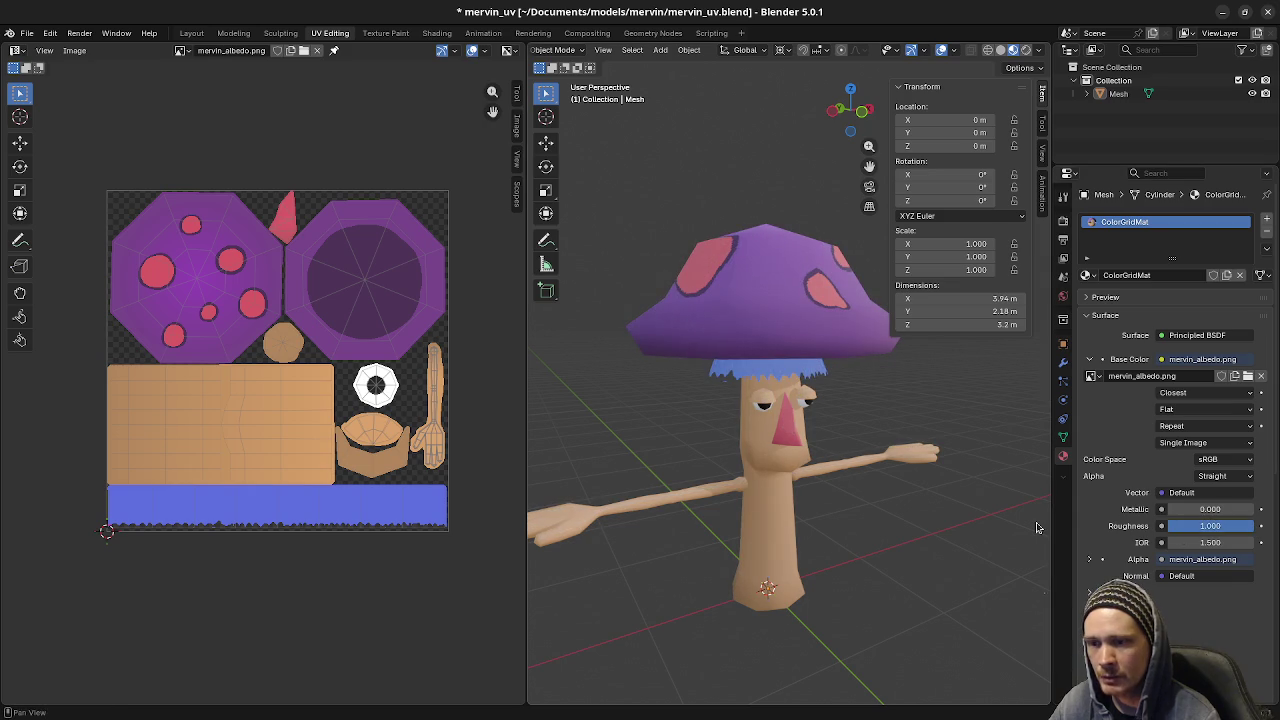
mouse_move(903, 554)
middle_mouse_down()
mouse_move(855, 569)
mouse_move(831, 509)
mouse_move(800, 494)
mouse_move(852, 491)
middle_mouse_up()
scroll(828, 508, "up", 2)
scroll(800, 494, "down", 2)
key("ctrl+s")
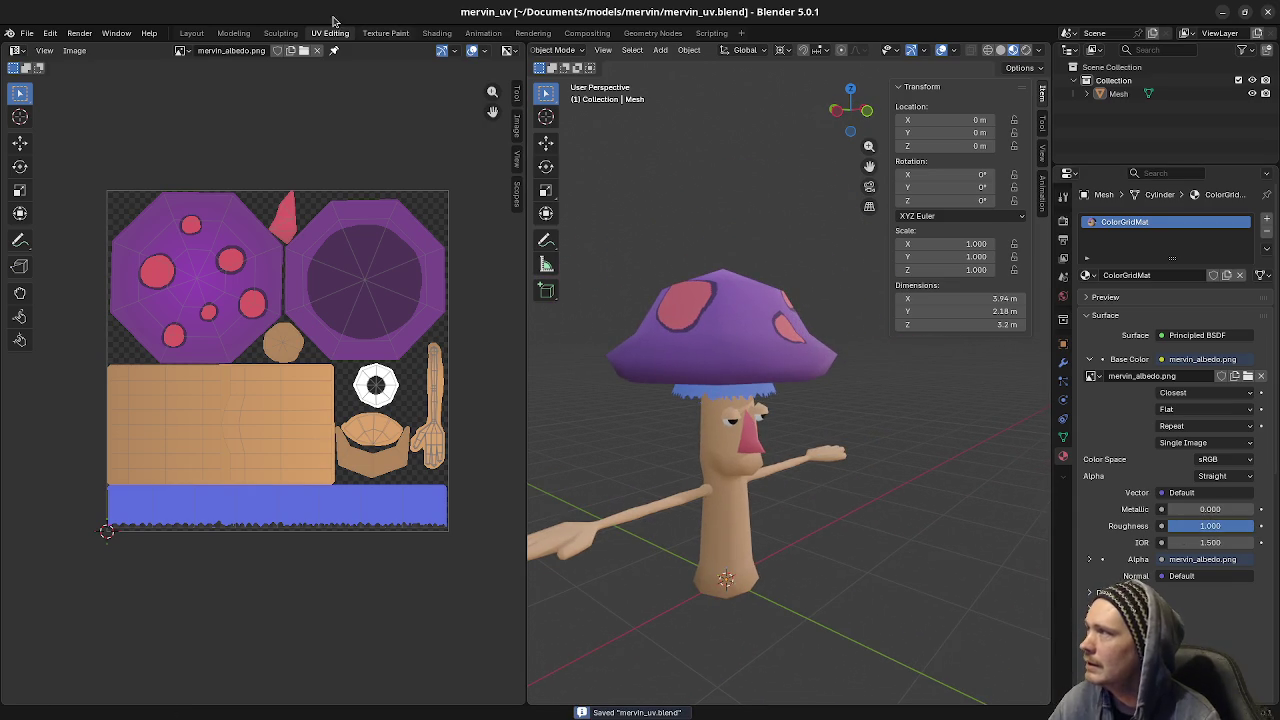
left_click(191, 33)
- Zoom and pan so the mushroom sits lower left, then hide the viewport overlays
scroll(586, 357, "down", 3)
scroll(614, 337, "down", 1)
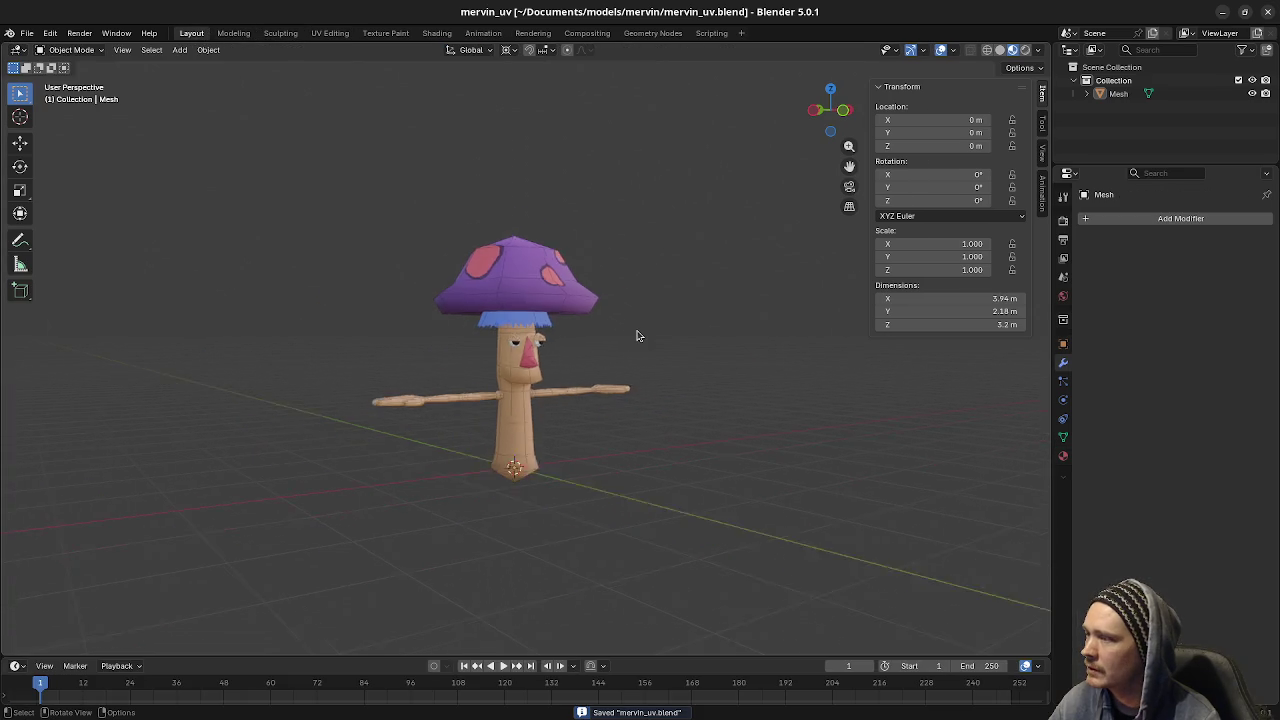
scroll(637, 334, "down", 2)
mouse_move(637, 334)
middle_mouse_down("shift")
mouse_move(300, 514)
mouse_move(394, 508)
mouse_move(360, 503)
middle_mouse_up("shift")
scroll(351, 500, "up", 2)
scroll(381, 501, "up", 1)
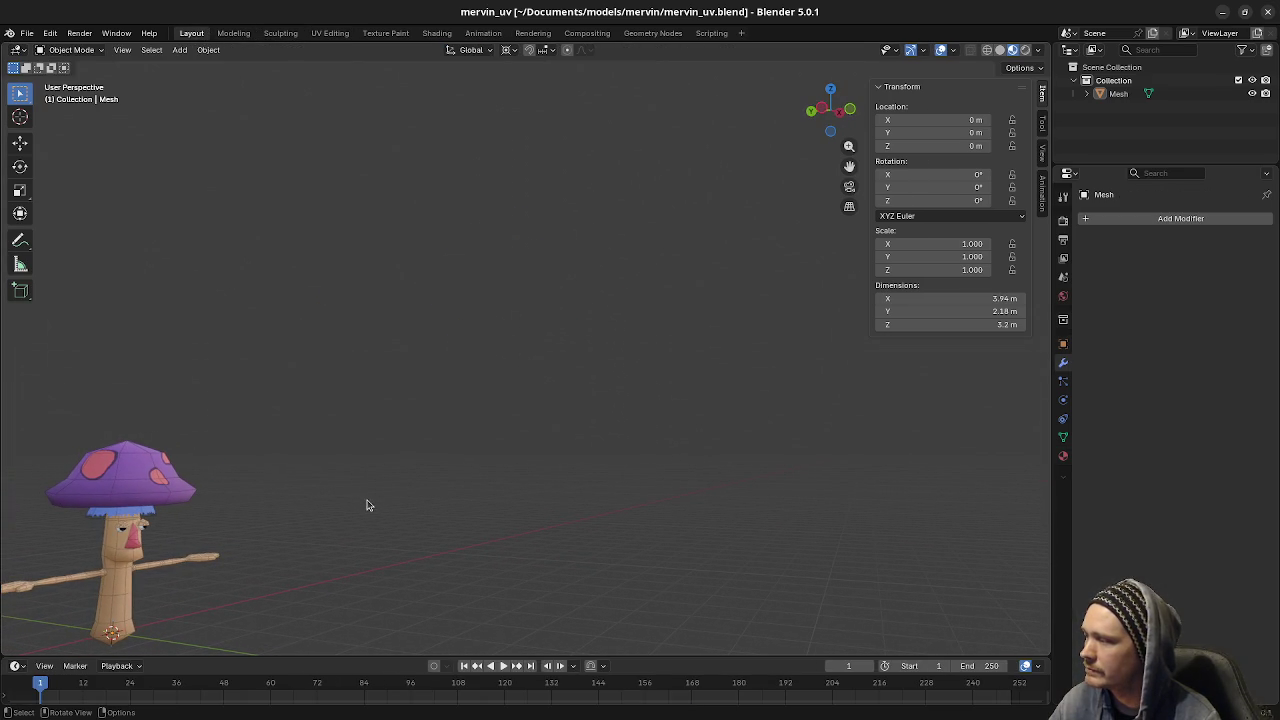
left_click(940, 49)
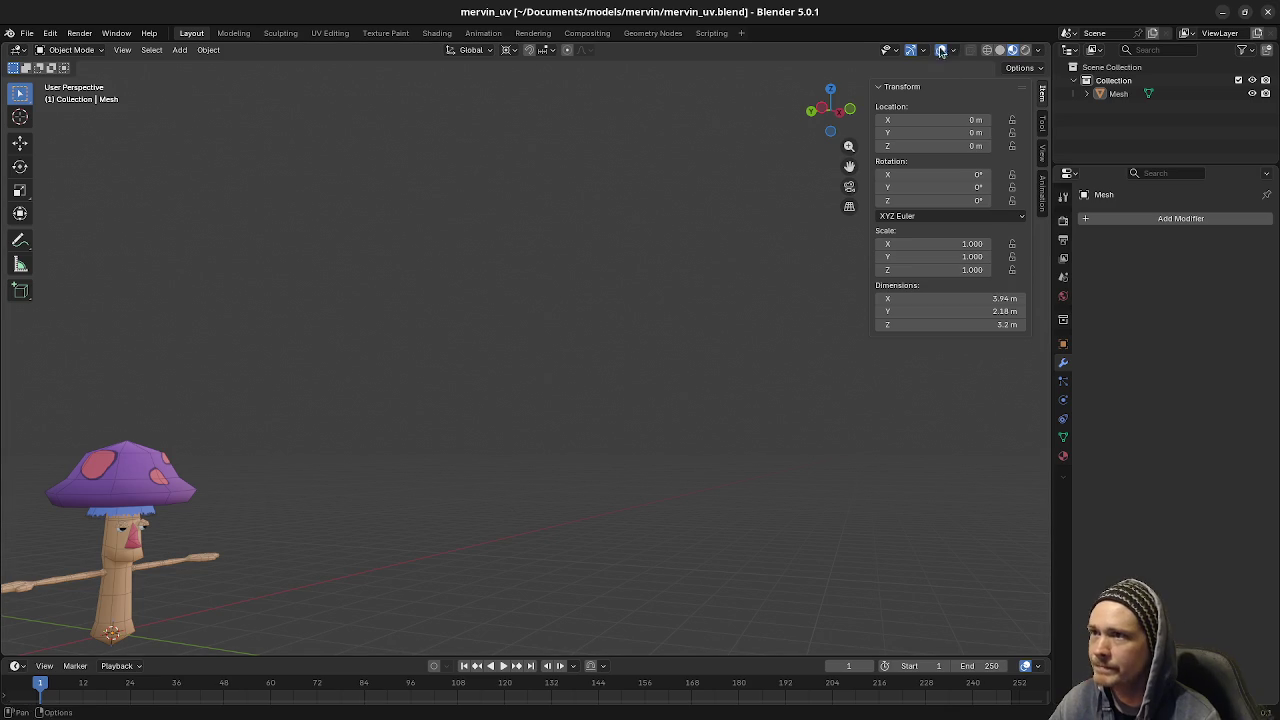
middle_click_drag(381, 538, 389, 537)
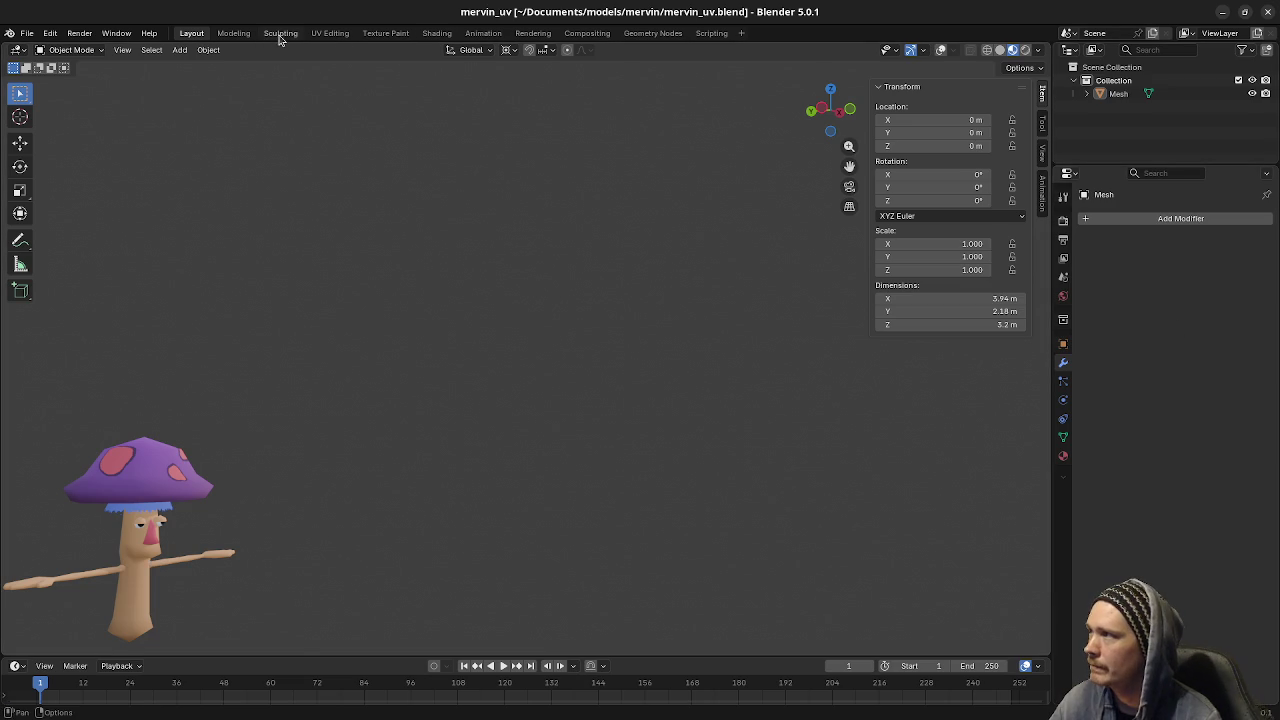
- Select and centre the mushroom character and turn the viewport overlays back on
left_click(165, 487)
key("KP_Decimal")
left_click(940, 50)
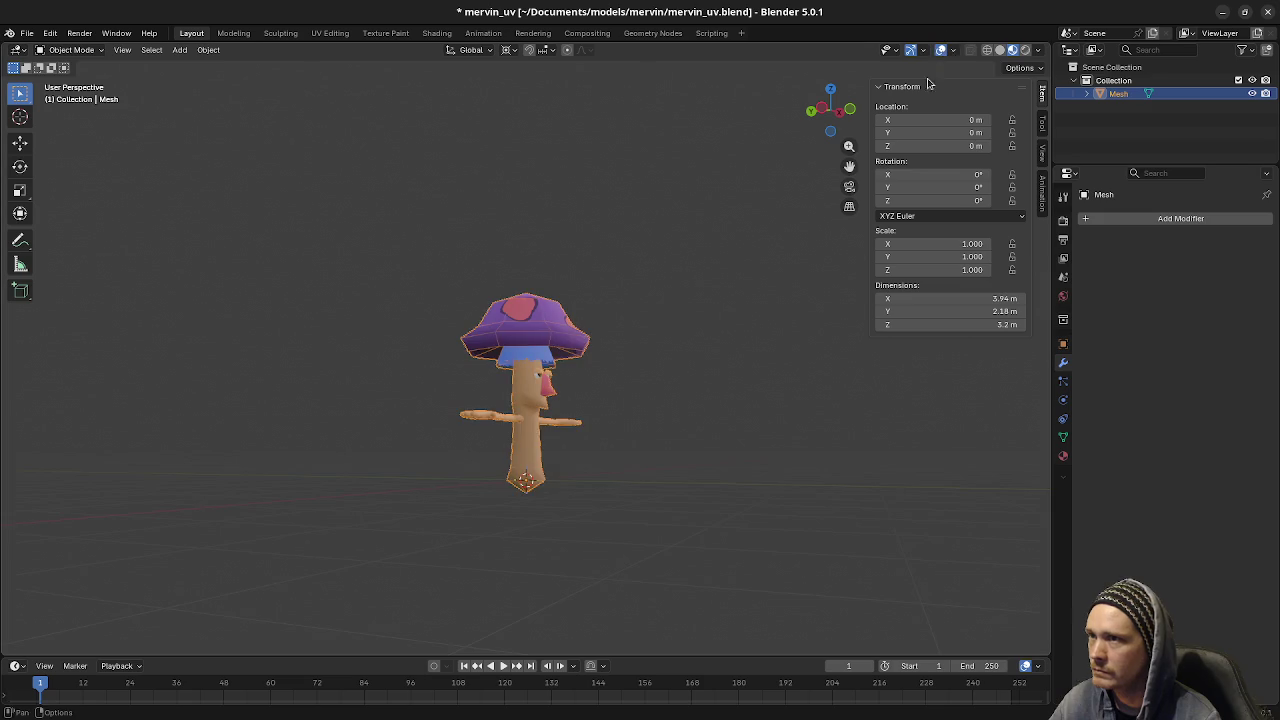
scroll(640, 400, "up", 3)
scroll(640, 400, "up", 3)
mouse_move(700, 420)
middle_mouse_down()
mouse_move(440, 420)
mouse_move(600, 430)
mouse_move(603, 418)
middle_mouse_up()
- Enter Edit Mode on the mushroom, select the whole mesh, and zoom onto the face
key("Tab")
key("a")
key("alt+a")
scroll(603, 418, "down", 2)
key("a")
scroll(601, 428, "down", 2)
scroll(601, 430, "up", 1)
scroll(601, 430, "up", 3)
mouse_move(601, 430)
middle_mouse_down()
mouse_move(595, 390)
mouse_move(538, 362)
mouse_move(629, 391)
mouse_move(668, 455)
mouse_move(682, 450)
mouse_move(665, 452)
middle_mouse_up()
scroll(592, 378, "up", 2)
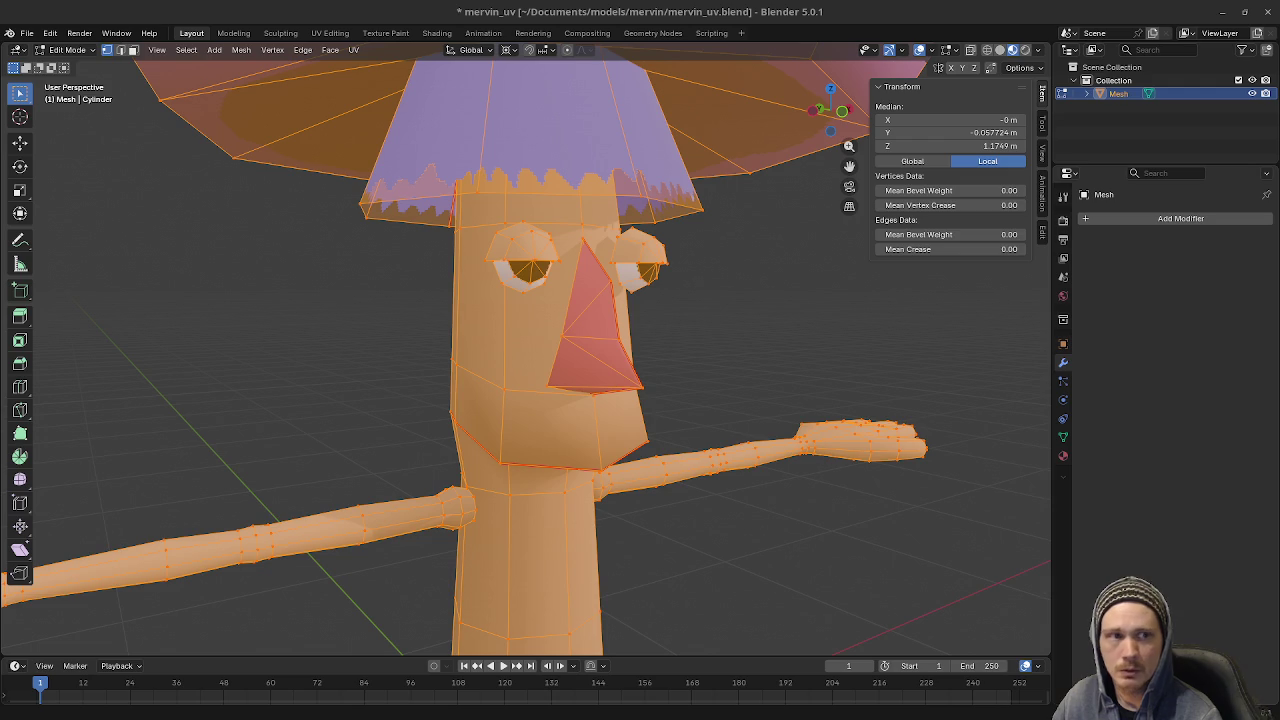
- In Chrome, preview the Let's Play Archive Chulip image and the cassette-player Batayan image
key("alt+Tab")
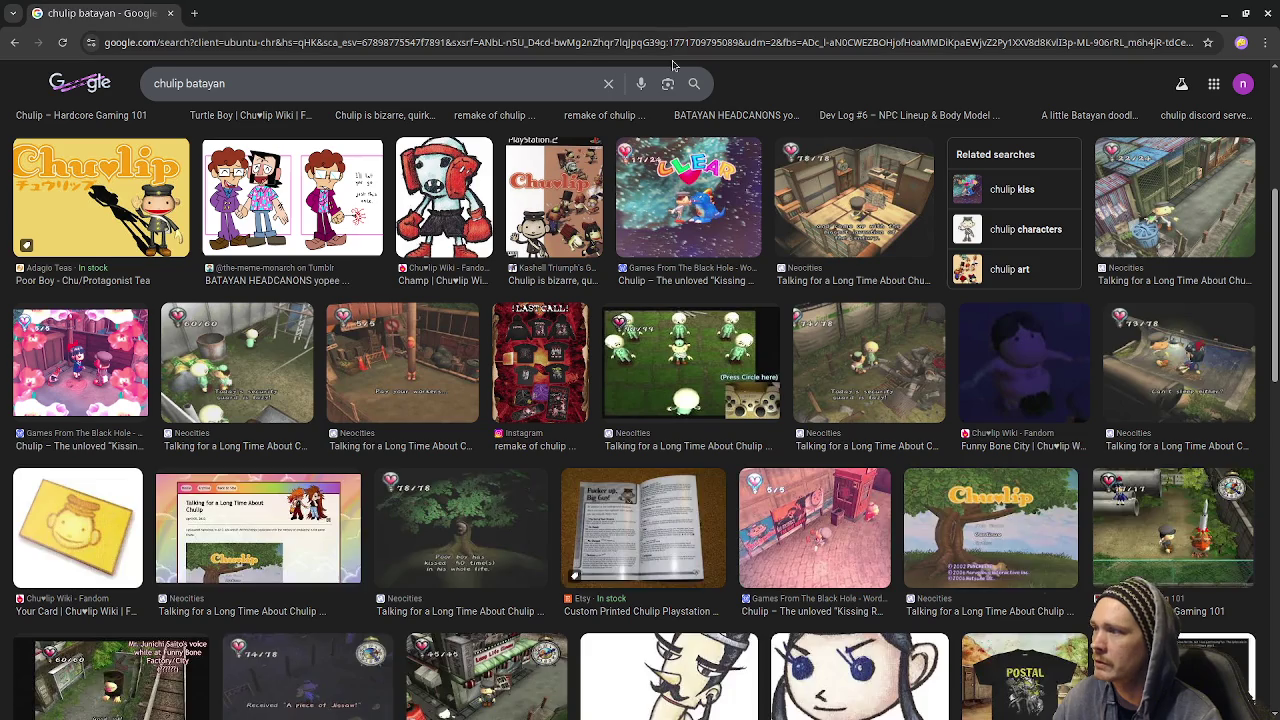
scroll(556, 357, "up", 2)
scroll(600, 367, "up", 1)
scroll(647, 377, "up", 1)
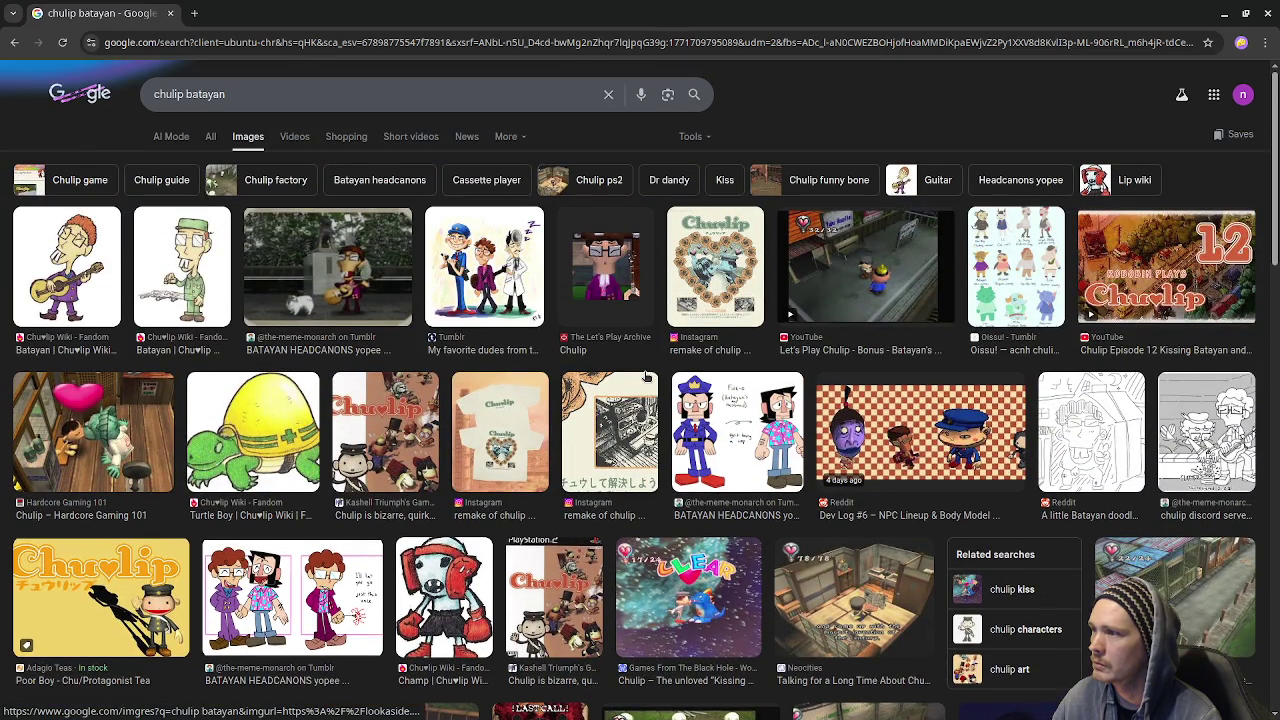
mouse_move(862, 266)
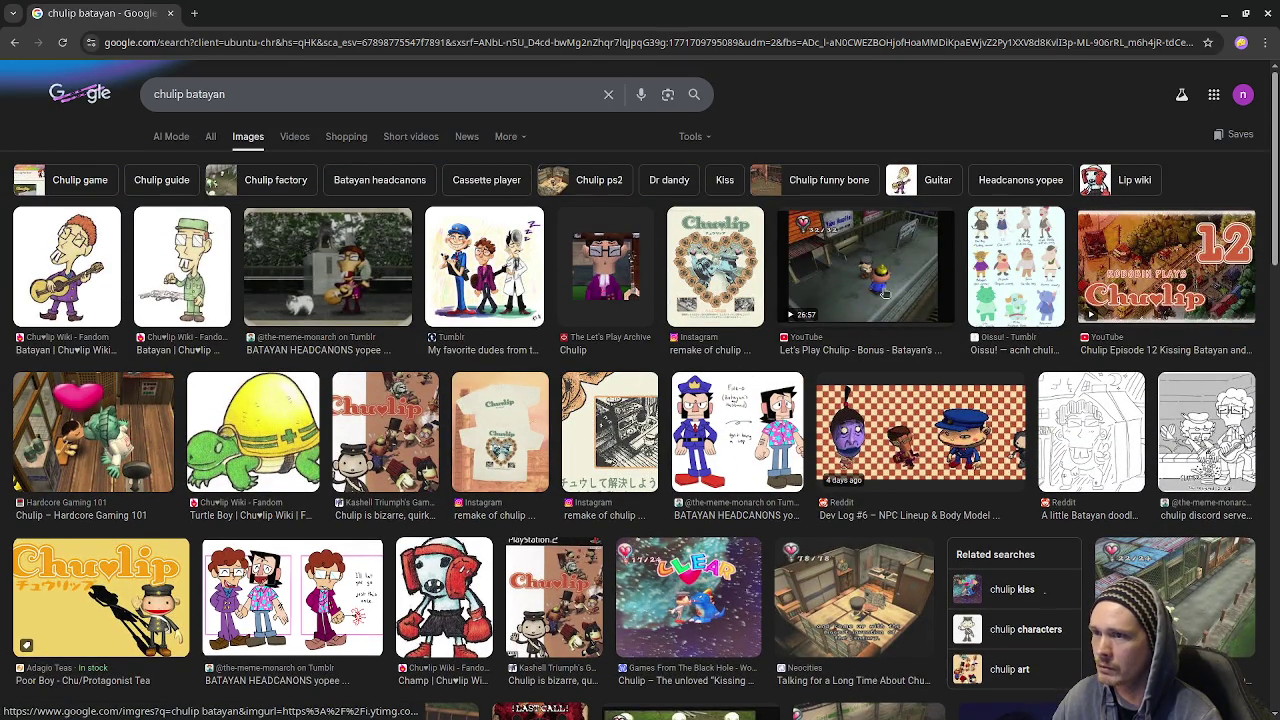
left_click(600, 281)
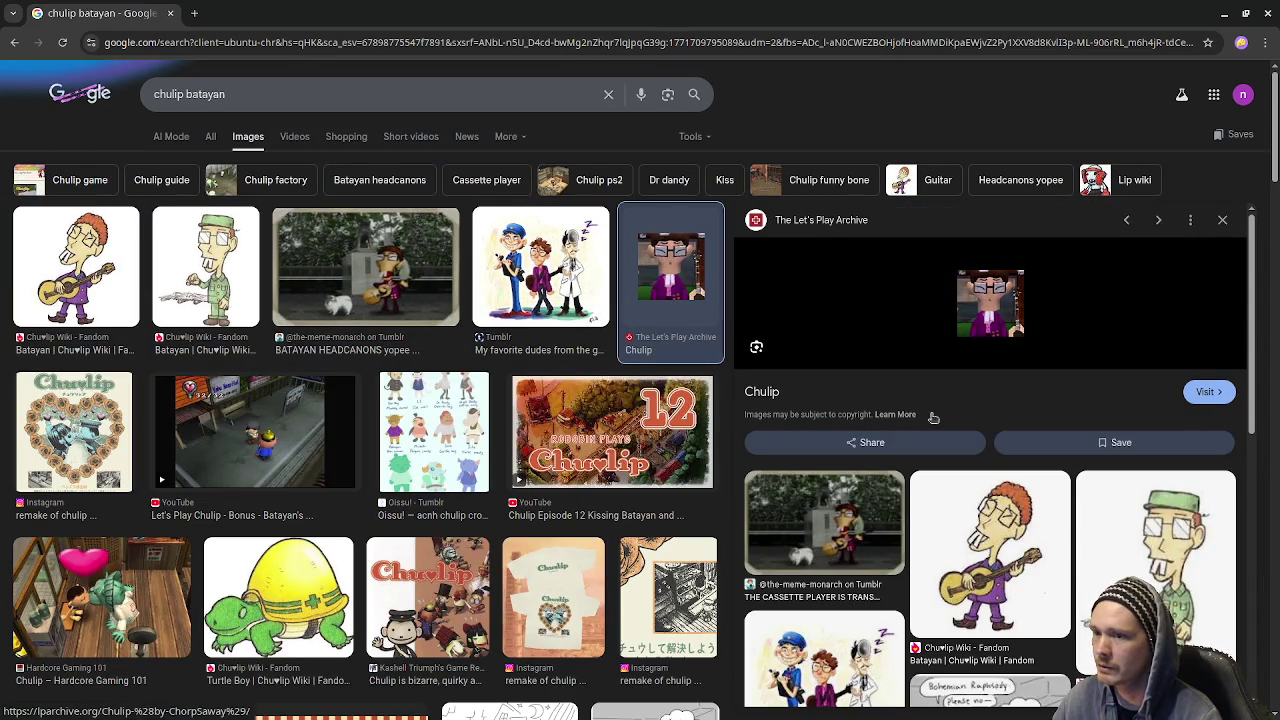
scroll(830, 480, "down", 1)
left_click(848, 448)
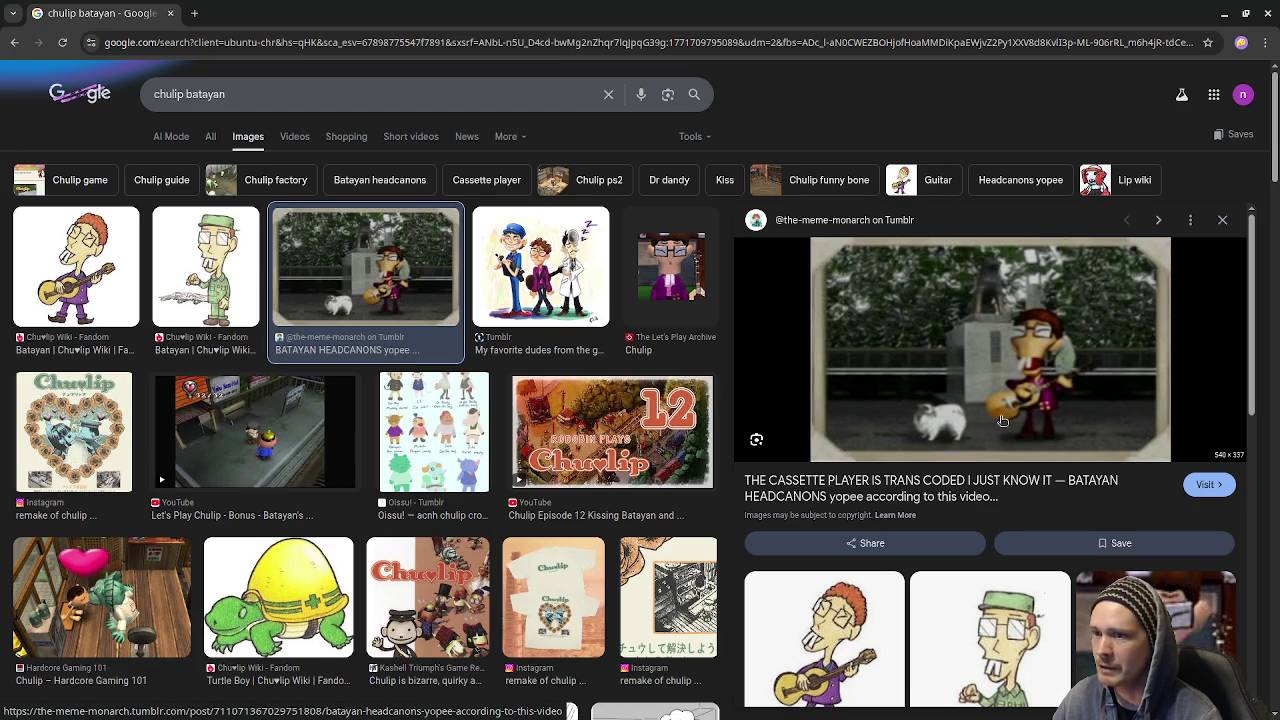
- Browse further results, previewing the 'Pay your workers' screenshot and the 'BATAYAN HEADCANONS' drawing
scroll(425, 392, "down", 3)
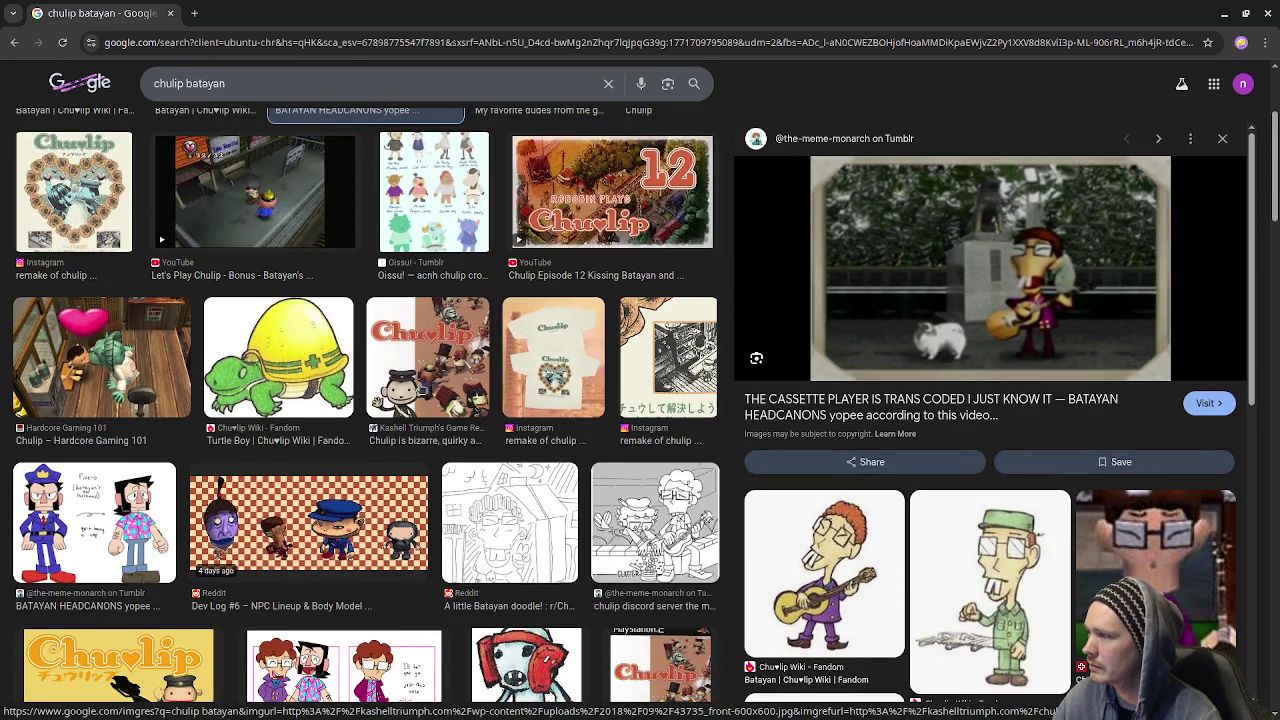
scroll(425, 392, "down", 2)
scroll(420, 390, "down", 1)
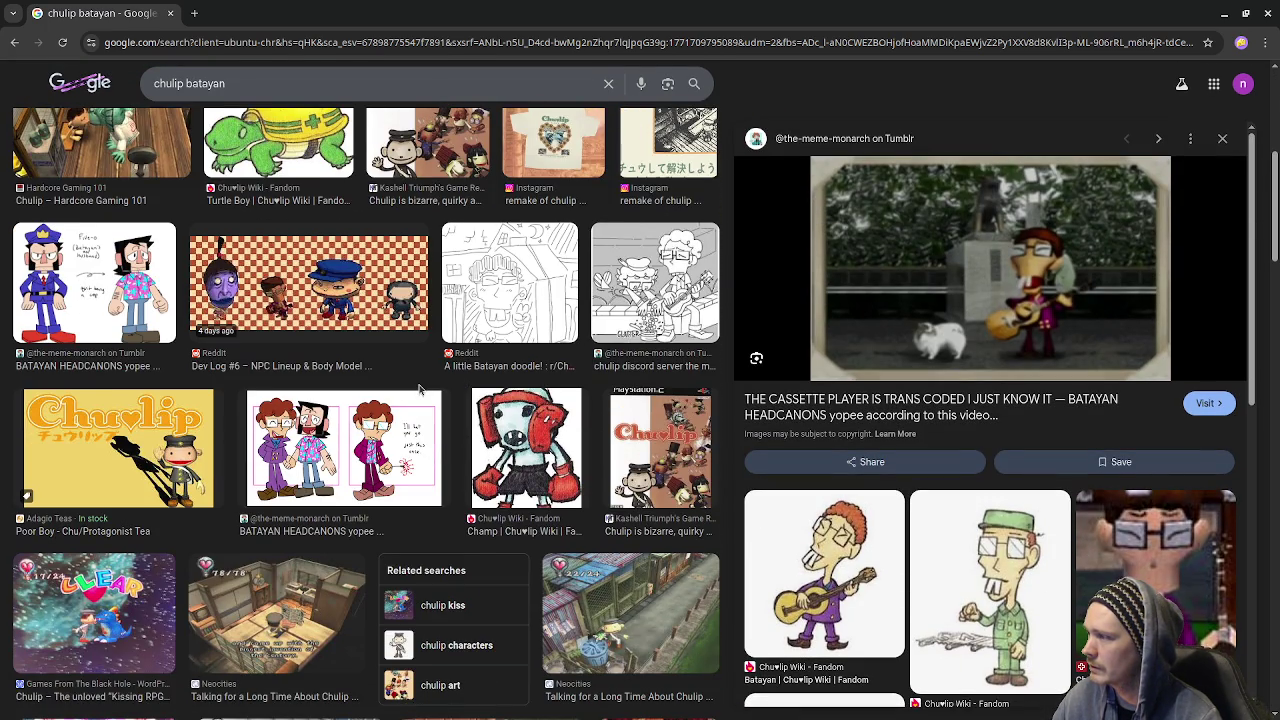
scroll(420, 390, "down", 1)
scroll(420, 390, "down", 1)
scroll(420, 390, "down", 2)
scroll(421, 390, "down", 1)
left_click(476, 395)
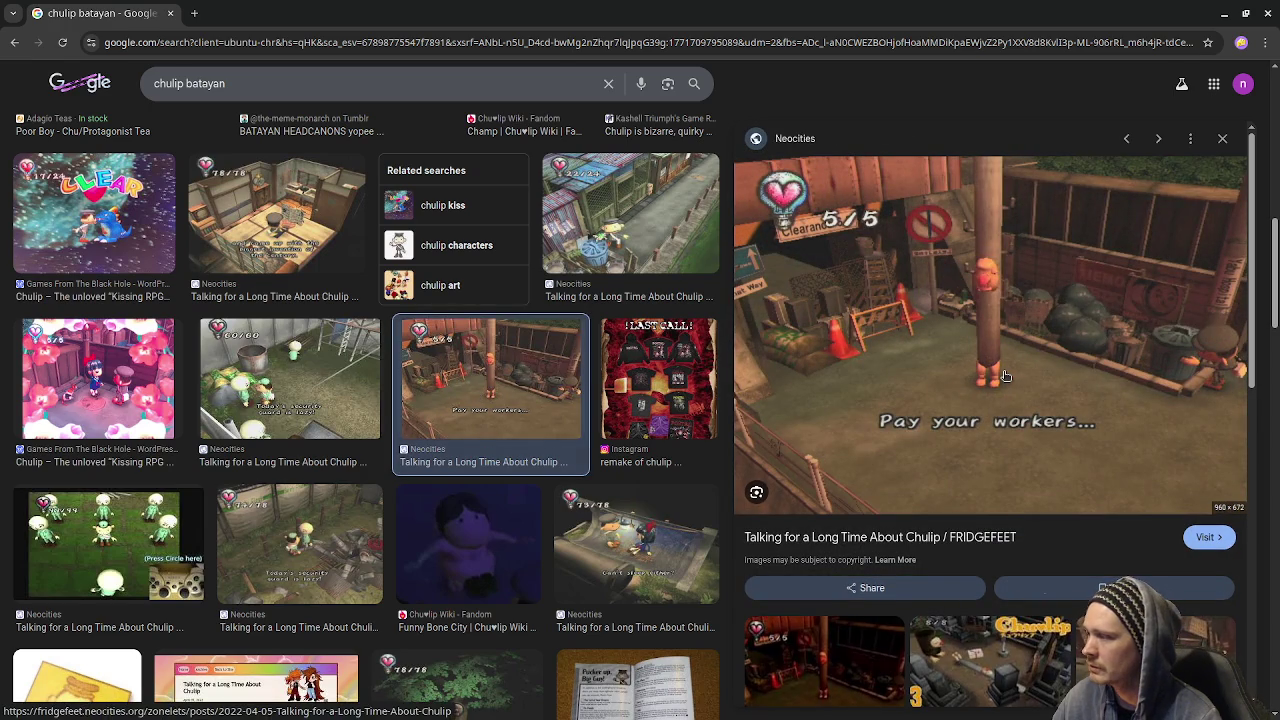
scroll(300, 510, "down", 2)
scroll(400, 525, "down", 3)
scroll(432, 530, "down", 2)
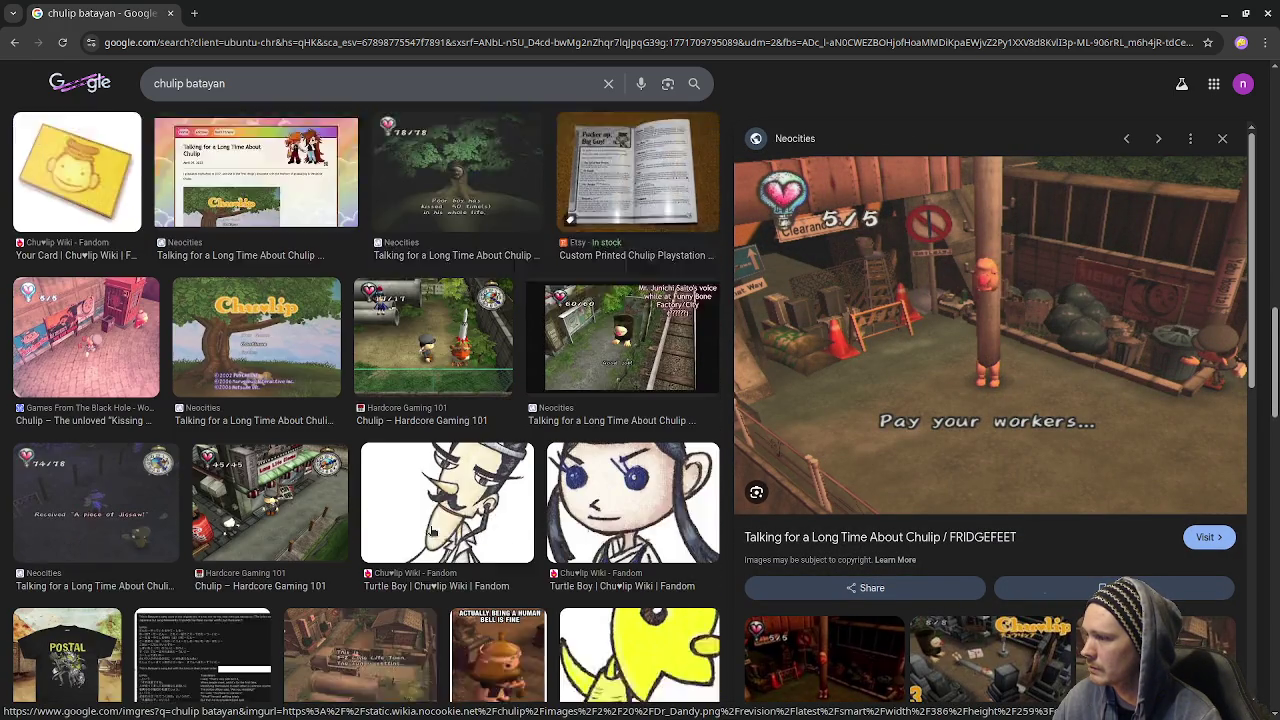
scroll(440, 522, "down", 2)
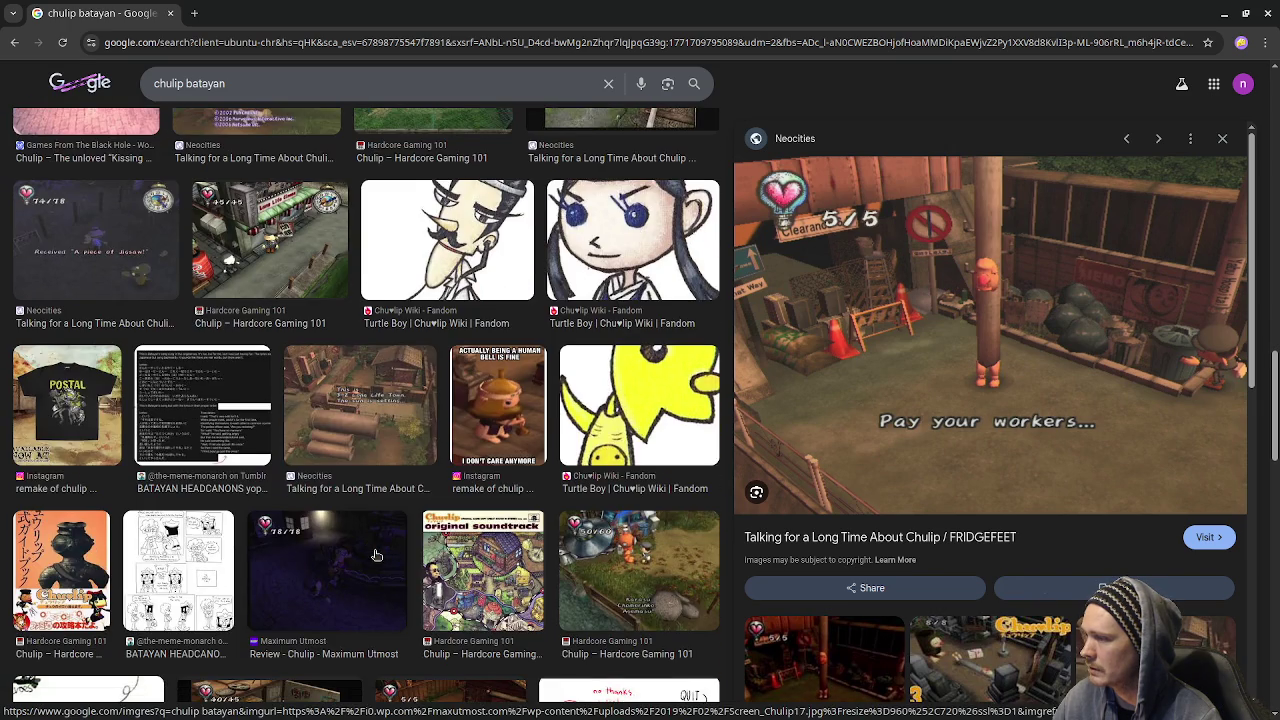
scroll(450, 520, "up", 2)
scroll(430, 518, "up", 2)
scroll(410, 515, "up", 2)
scroll(395, 512, "up", 1)
scroll(395, 510, "down", 3)
scroll(392, 480, "down", 3)
left_click(392, 472)
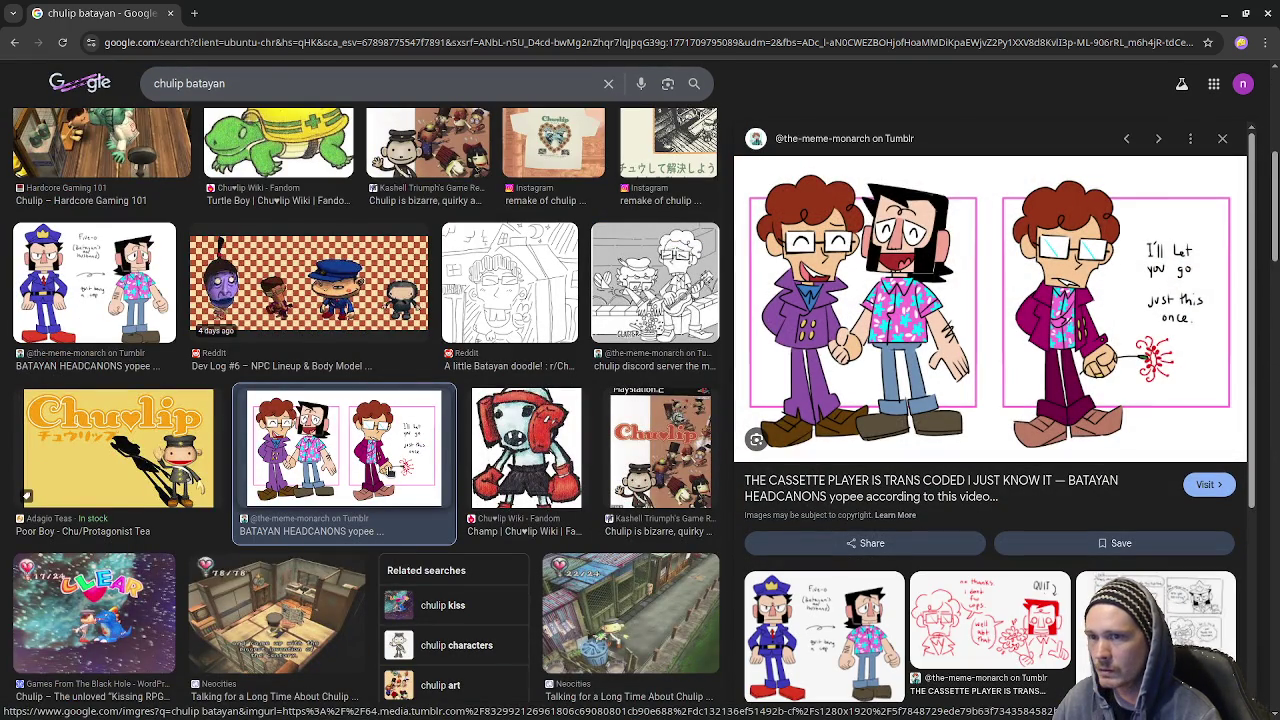
- Preview the 'My favorite dudes' drawing and the Chulip image again, then close the browser
scroll(390, 471, "up", 4)
scroll(390, 472, "up", 1)
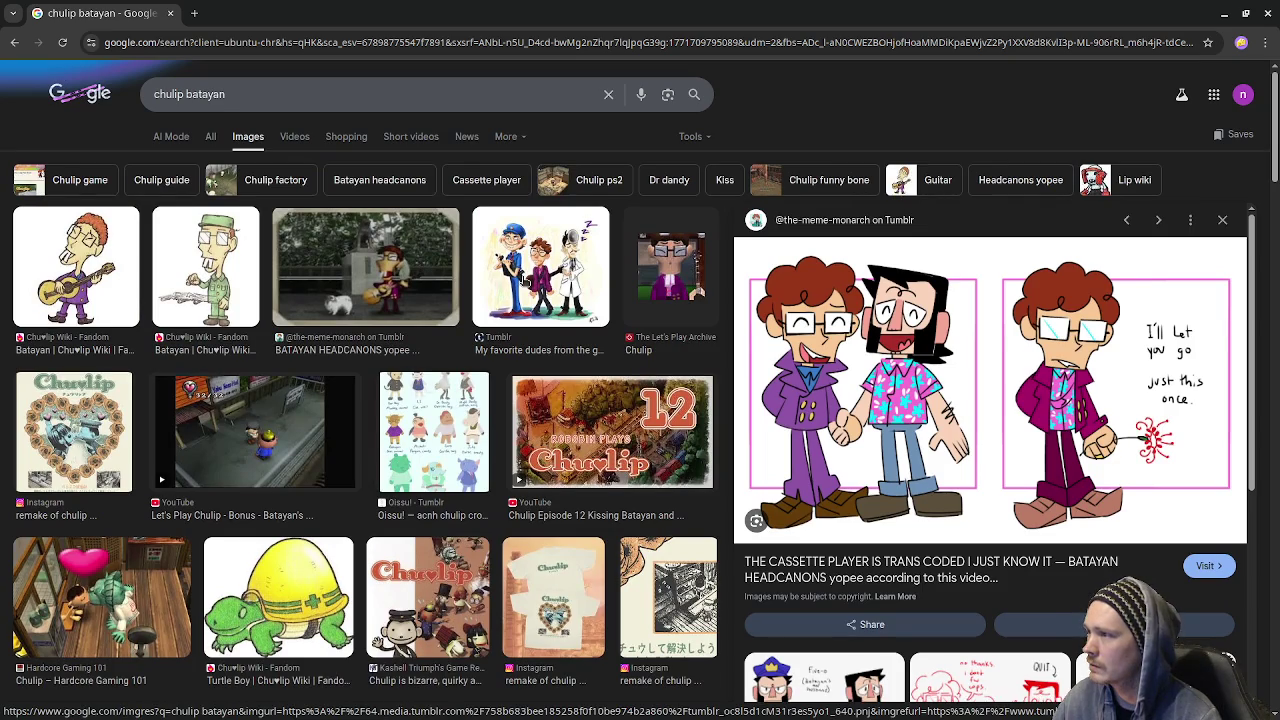
left_click(550, 299)
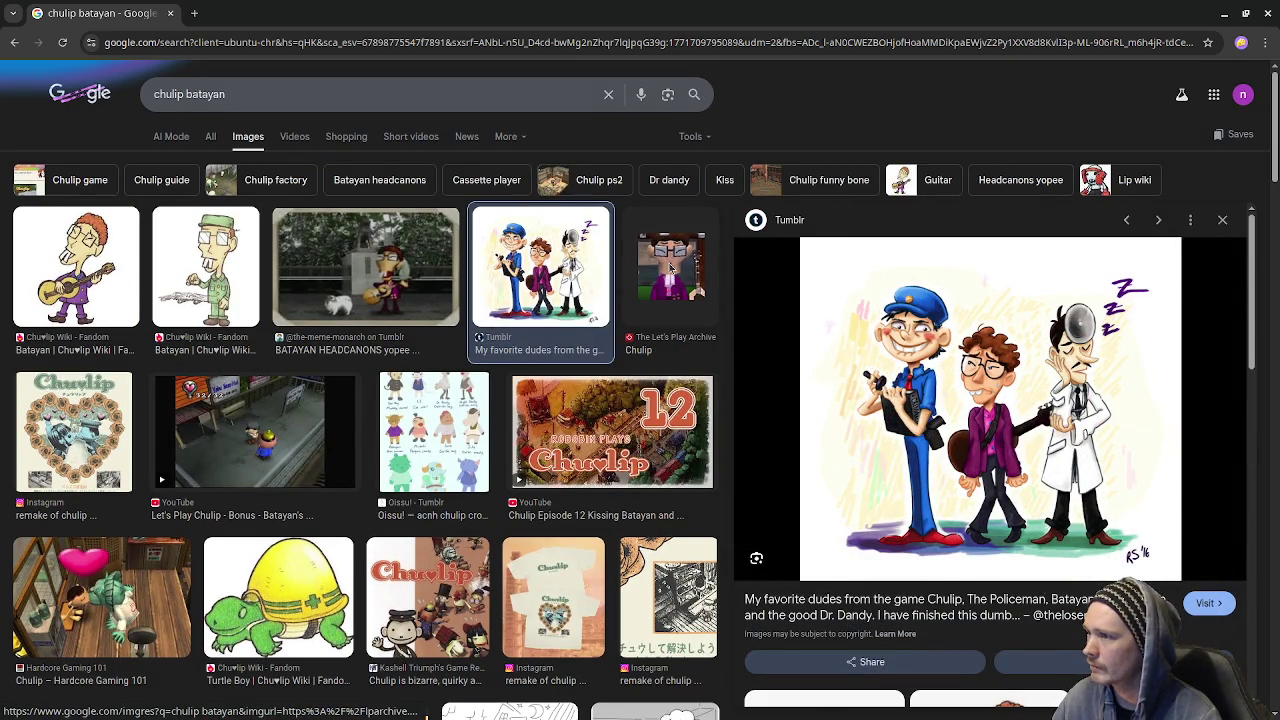
left_click(675, 256)
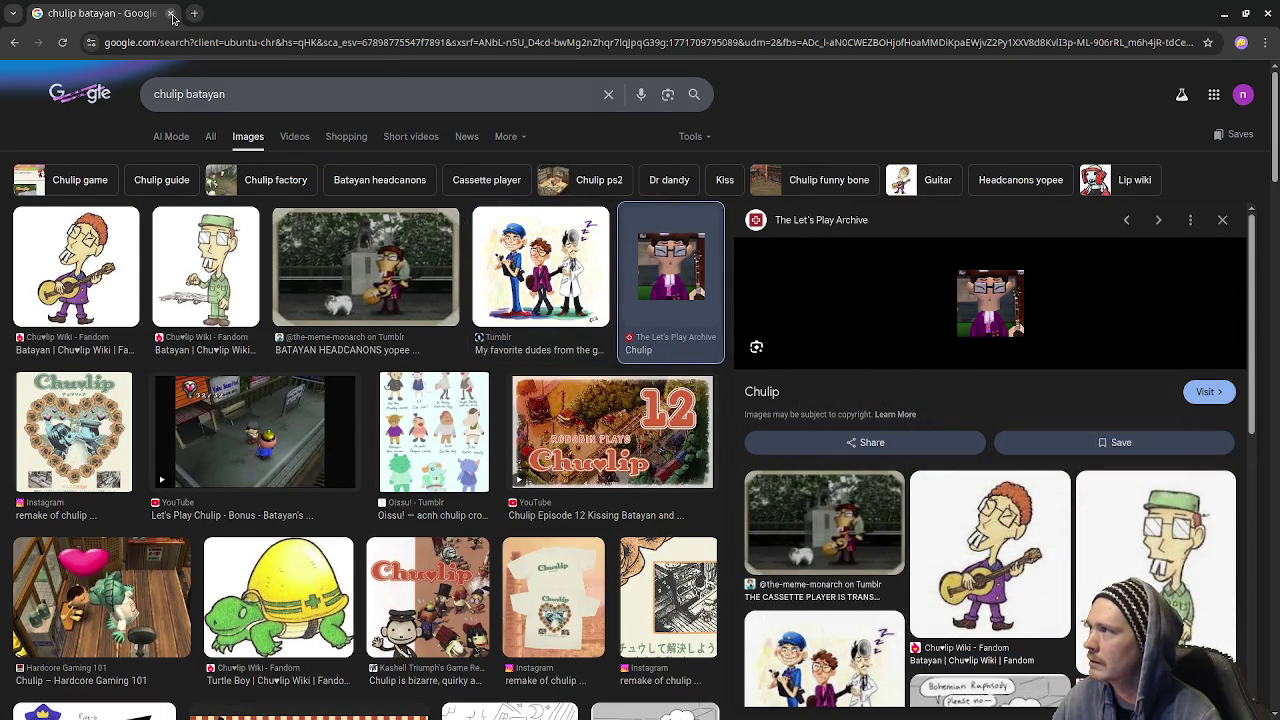
left_click(171, 14)
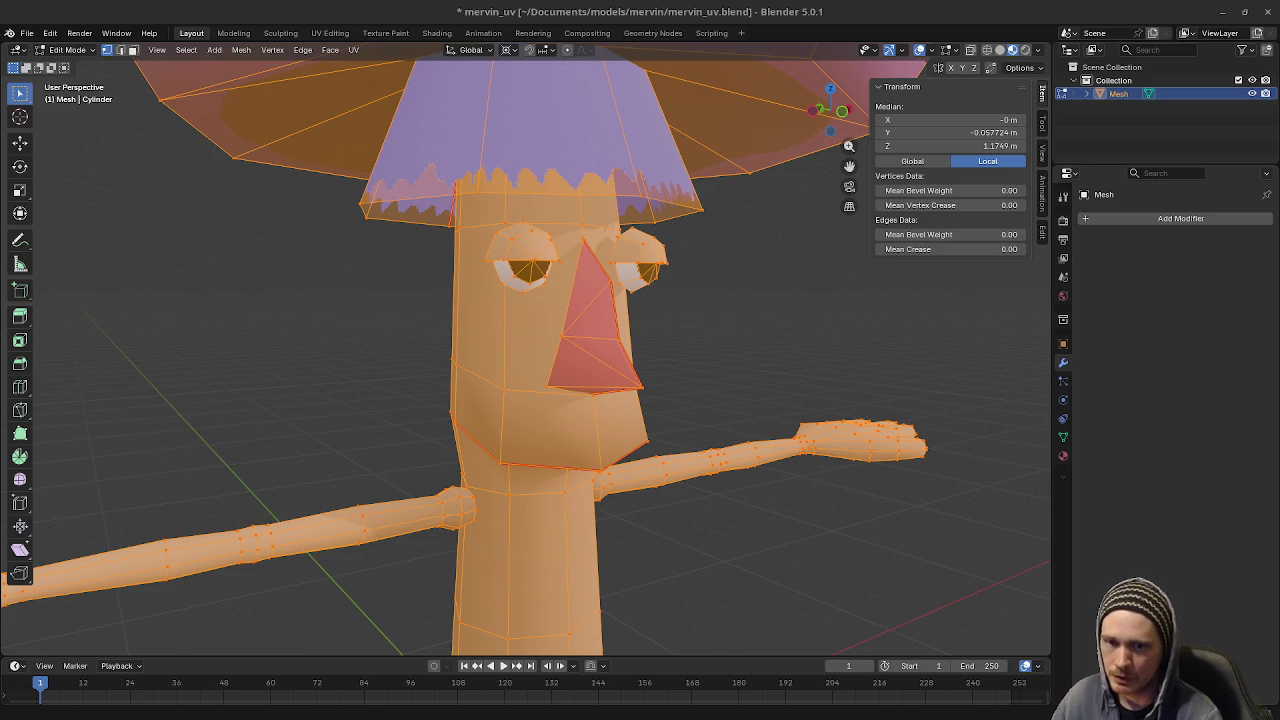
- Show the mushroom in Material Preview shading, return to Object Mode, and orbit to a frontal view
scroll(645, 369, "down", 5)
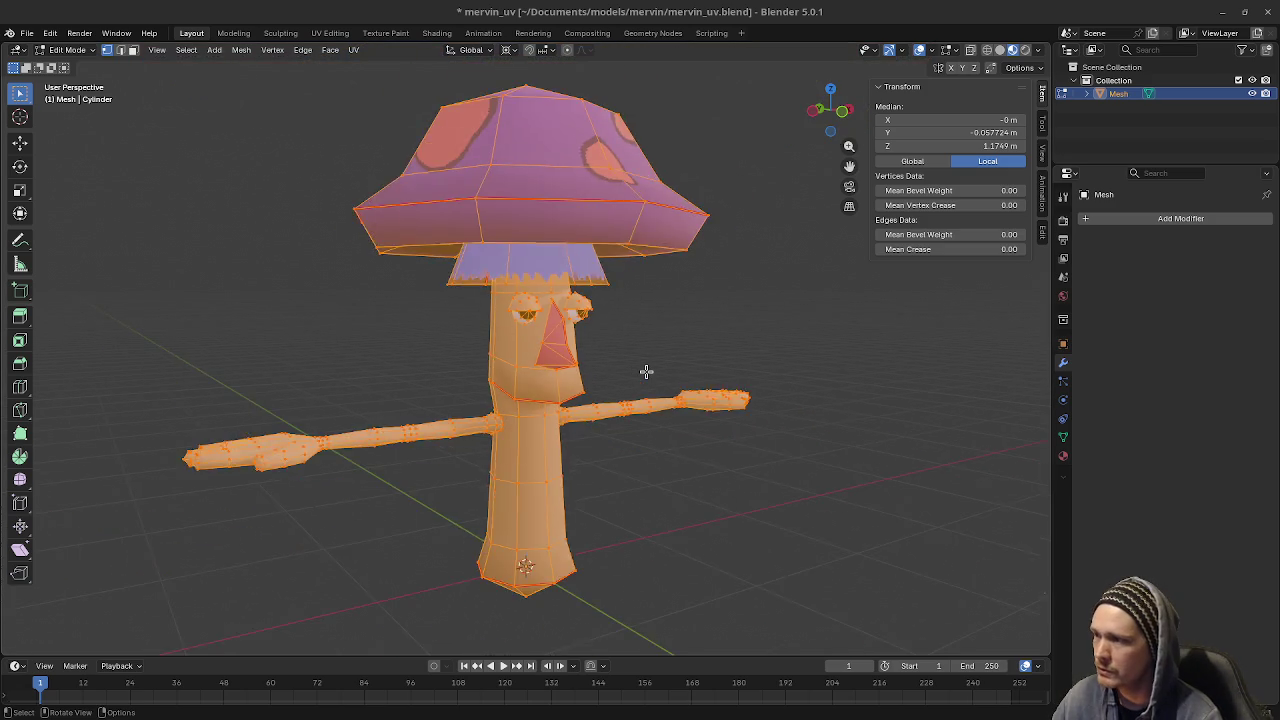
scroll(655, 364, "down", 3)
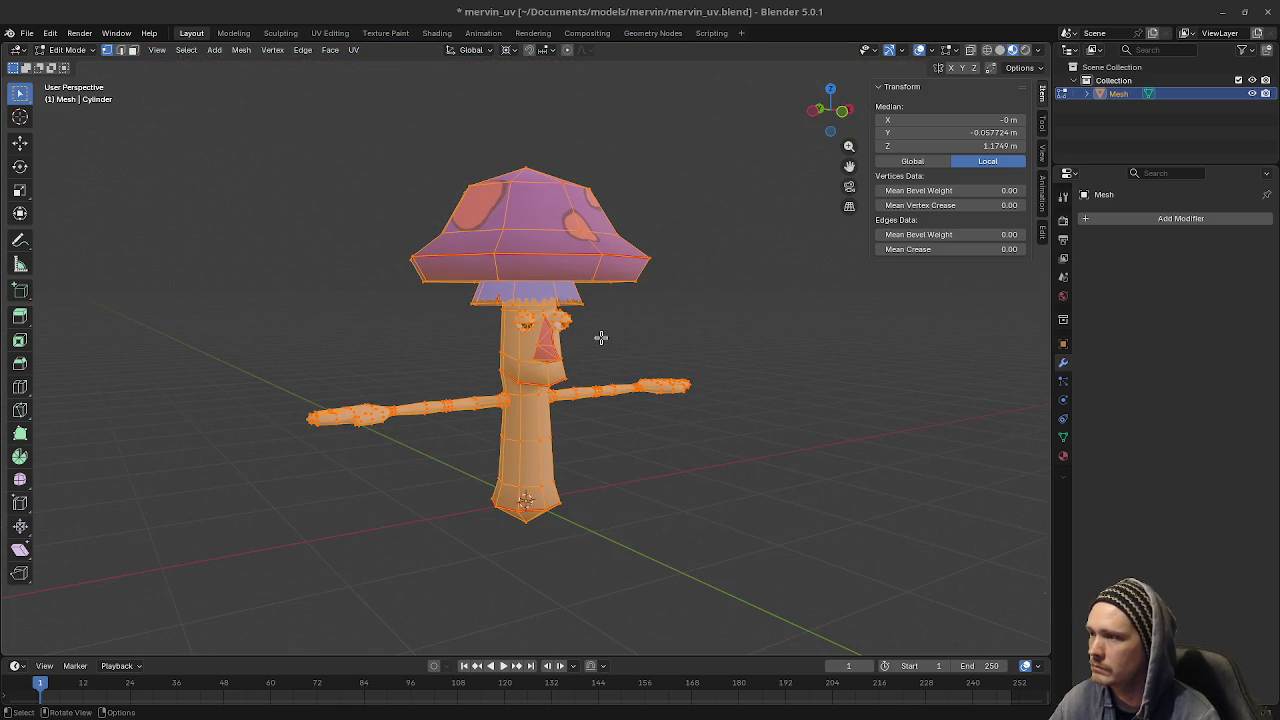
middle_click_drag(613, 348, 600, 343)
key("z")
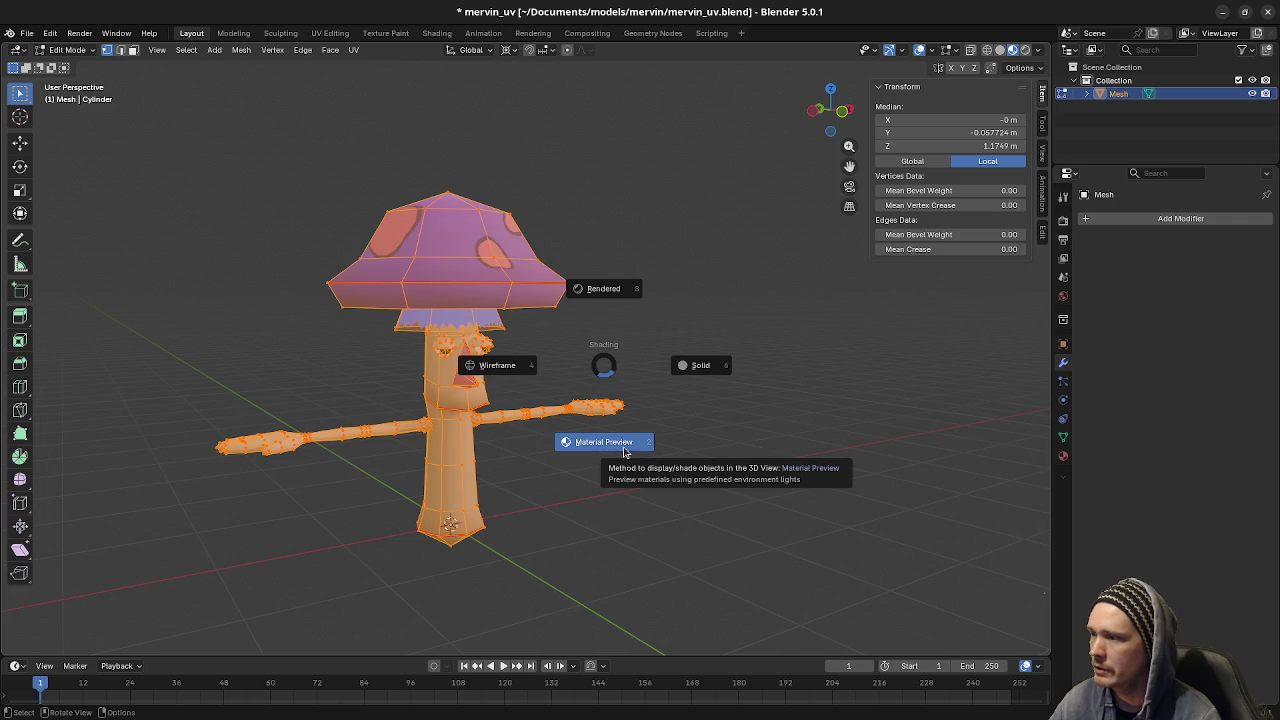
left_click(624, 451)
key("Tab")
mouse_move(623, 446)
middle_mouse_down()
mouse_move(650, 452)
mouse_move(618, 490)
mouse_move(606, 474)
mouse_move(575, 487)
mouse_move(588, 487)
middle_mouse_up()
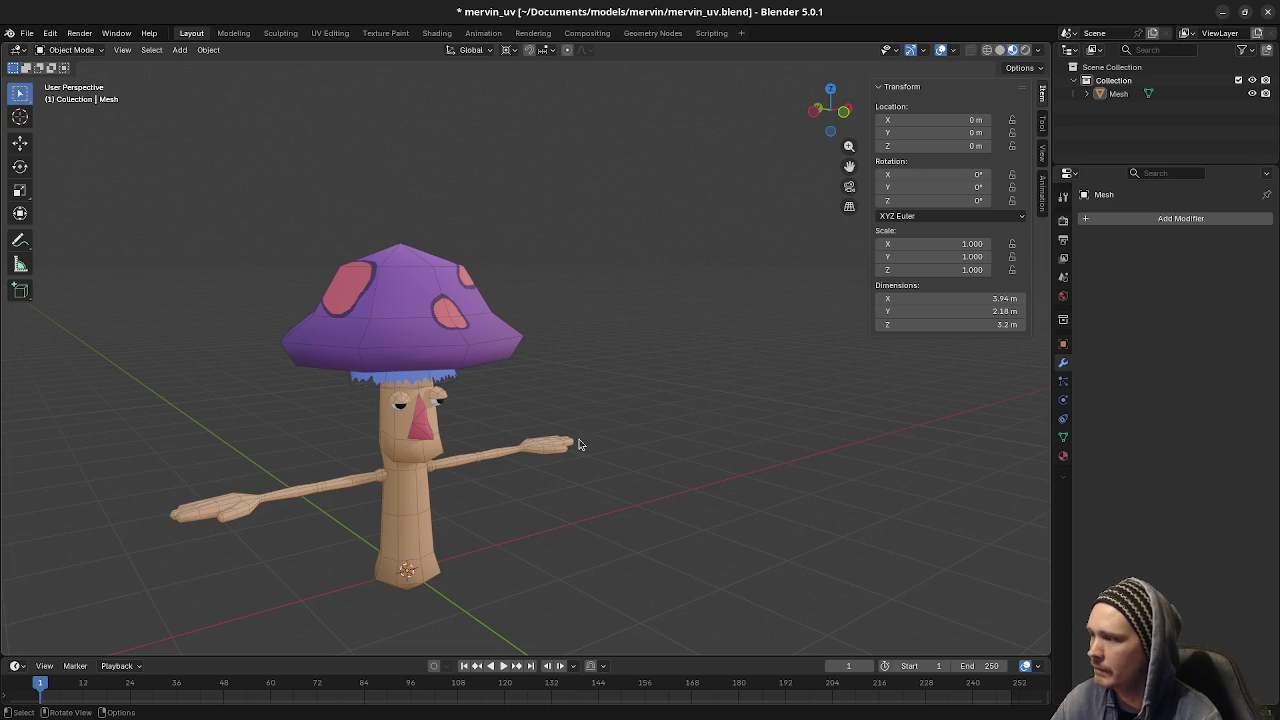
mouse_move(492, 503)
middle_mouse_down()
mouse_move(447, 523)
mouse_move(468, 522)
mouse_move(365, 485)
mouse_move(335, 490)
mouse_move(480, 430)
middle_mouse_up()
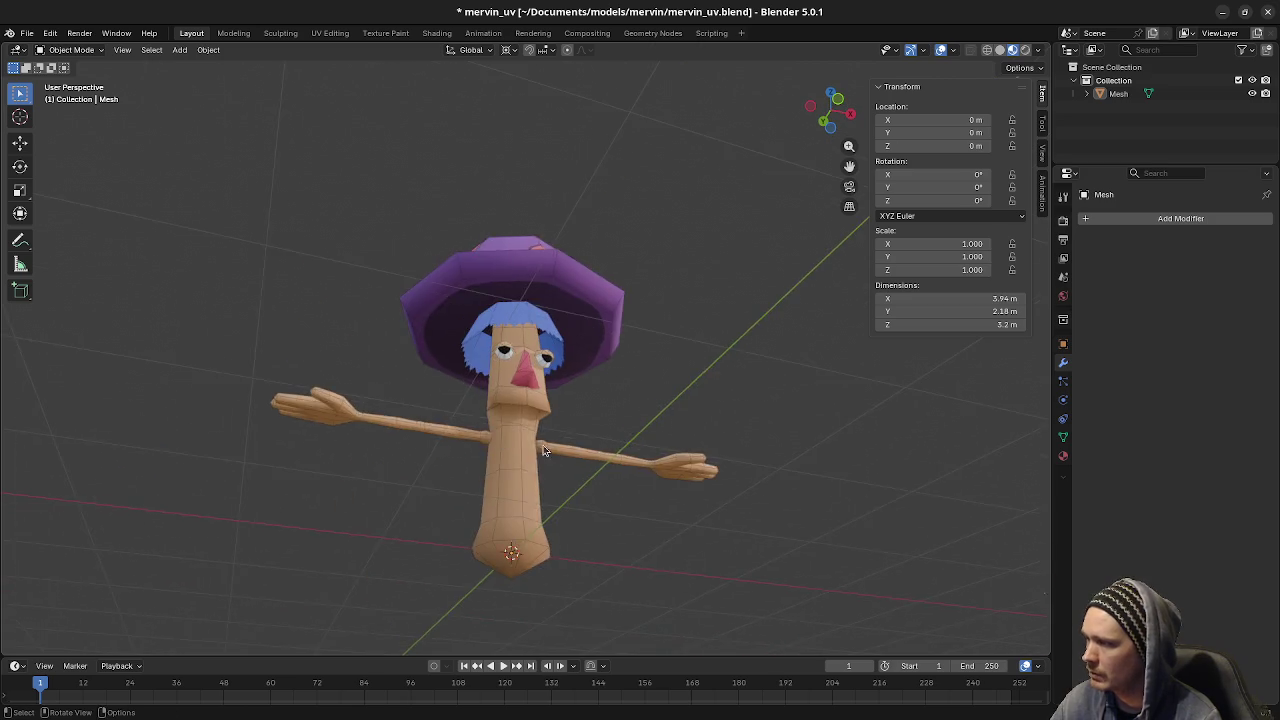
- Select the mushroom and enter Edit Mode with nothing selected, viewing the face
scroll(526, 427, "up", 3)
left_click(500, 478)
scroll(500, 478, "up", 2)
scroll(531, 493, "up", 2)
middle_click_drag(508, 447, 501, 472)
scroll(501, 472, "up", 1)
key("Tab")
key("alt+a")
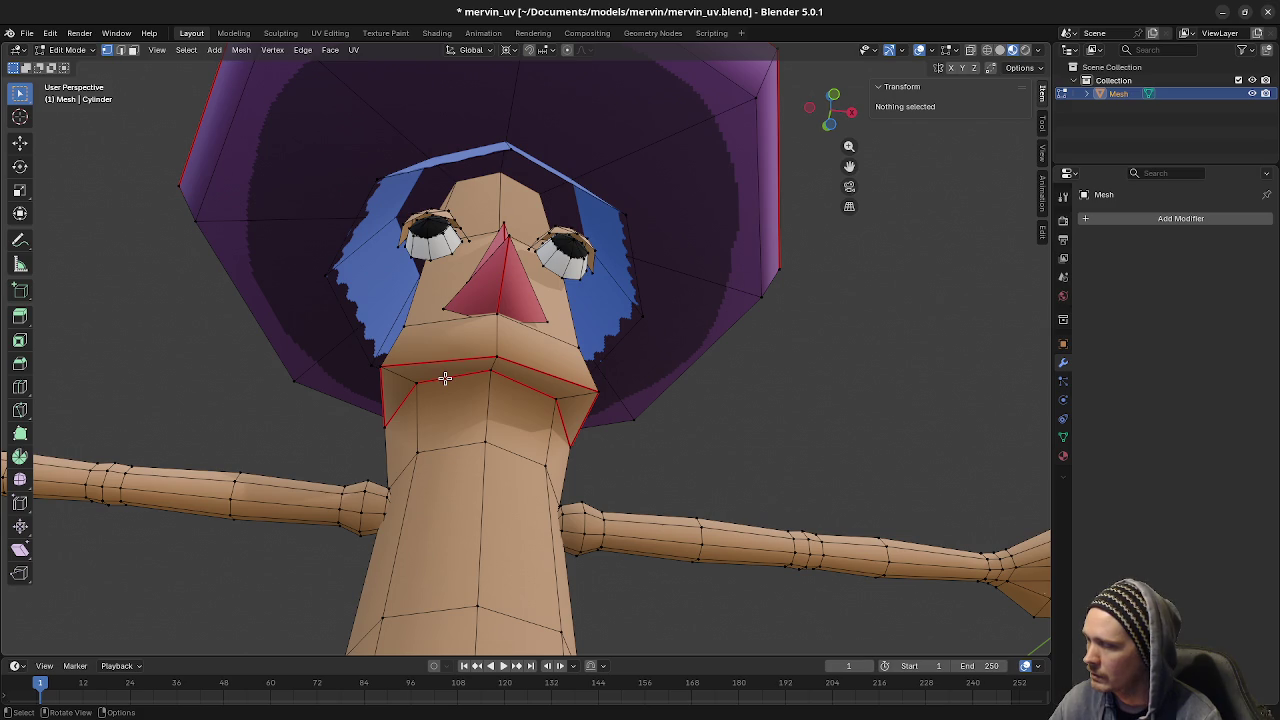
- In face select mode, duplicate the two upper-lip faces in place
left_click(442, 370)
key("3")
left_click(463, 366)
left_click(588, 407, "shift")
key("shift+d")
right_click(635, 410)
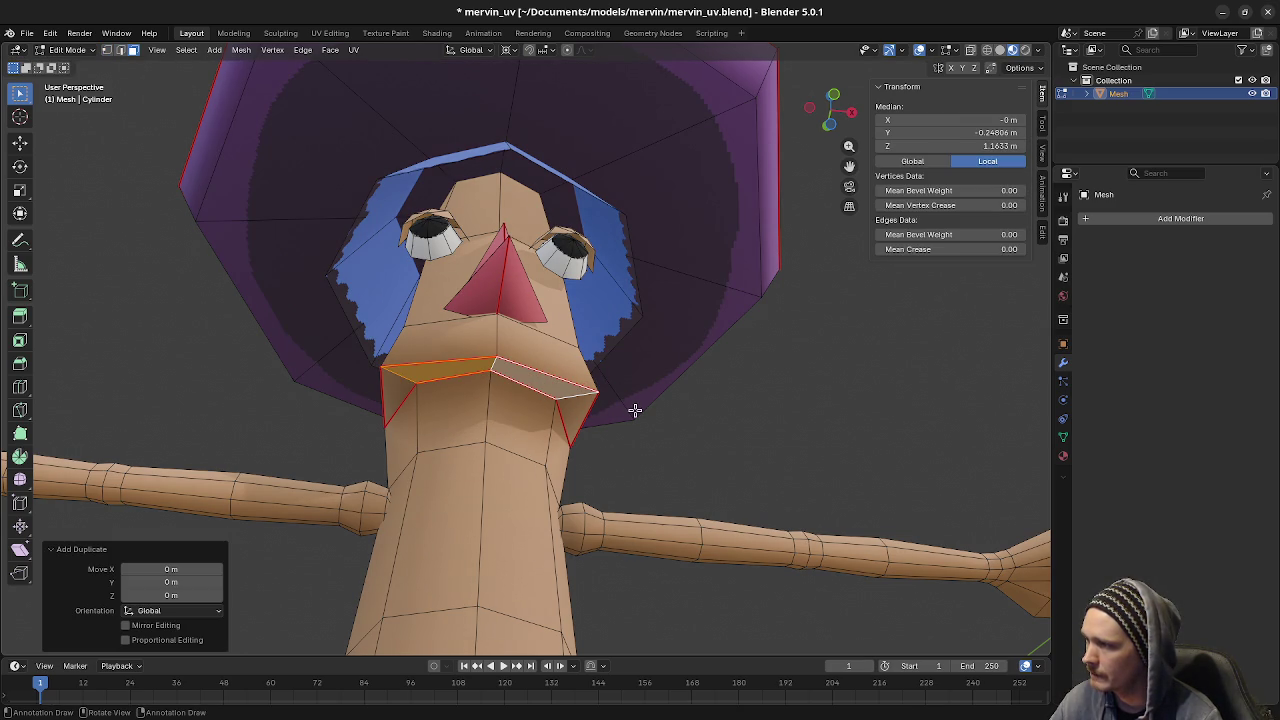
- In front X-ray view, move the duplicated lip faces straight down 0.1 m below the lip
key("KP_1")
key("alt+z")
key("g")
key("z")
left_click(377, 464)
mouse_move(423, 486)
middle_mouse_down()
mouse_move(624, 530)
mouse_move(657, 557)
mouse_move(600, 524)
middle_mouse_up()
- Add a centred loop cut through the tooth piece, then delete the unwanted edge loops
key("ctrl+r")
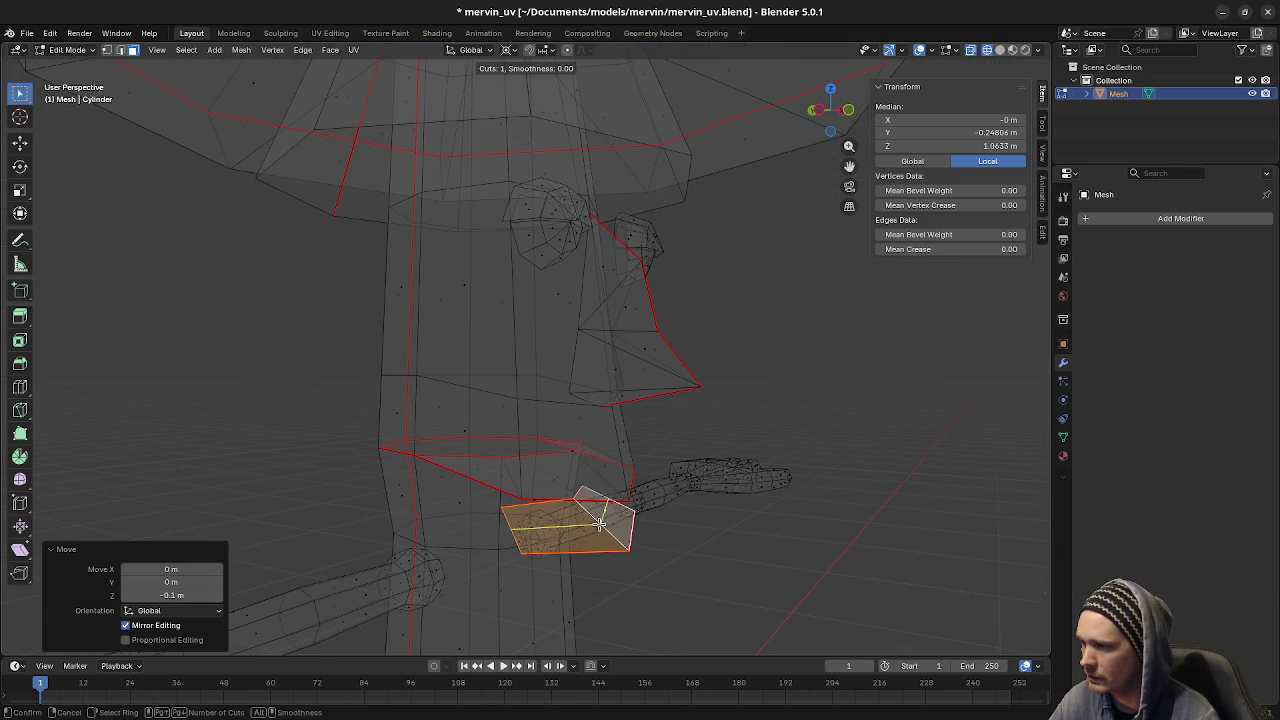
left_click(599, 524)
right_click(599, 524)
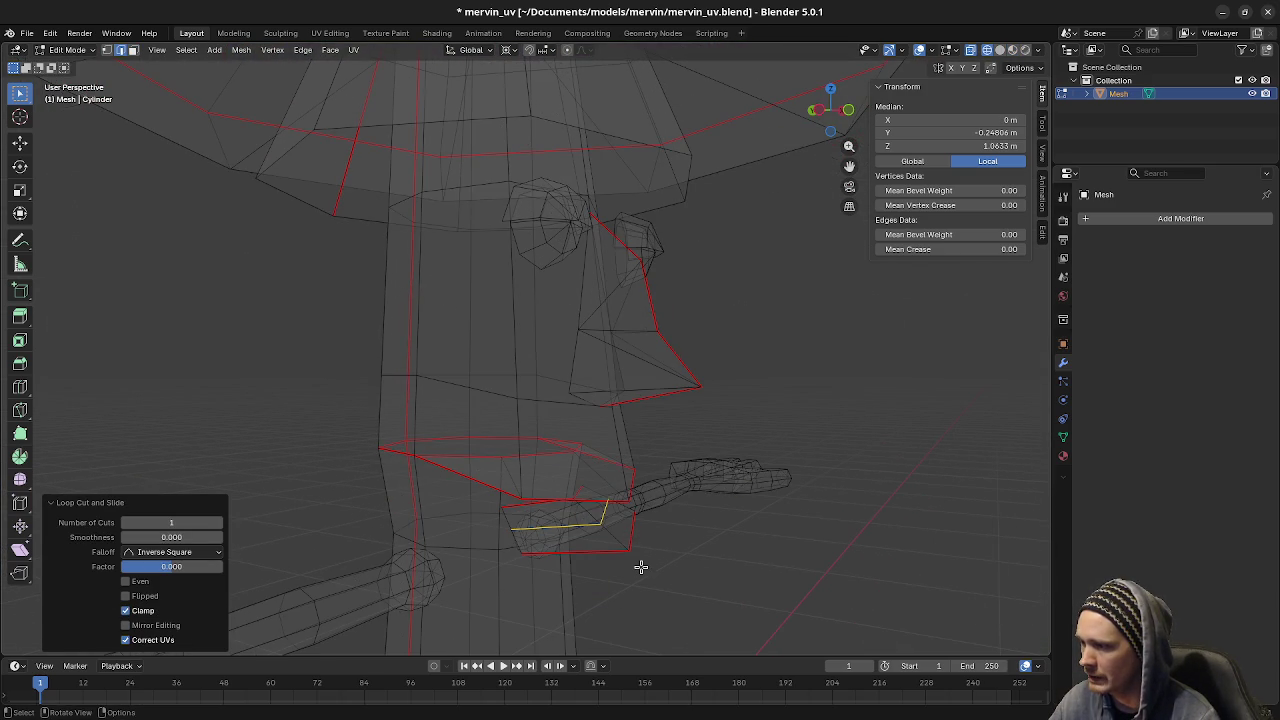
left_click(606, 553)
left_click(634, 537, "alt")
middle_click_drag(643, 594, 558, 491)
left_click(547, 475, "shift")
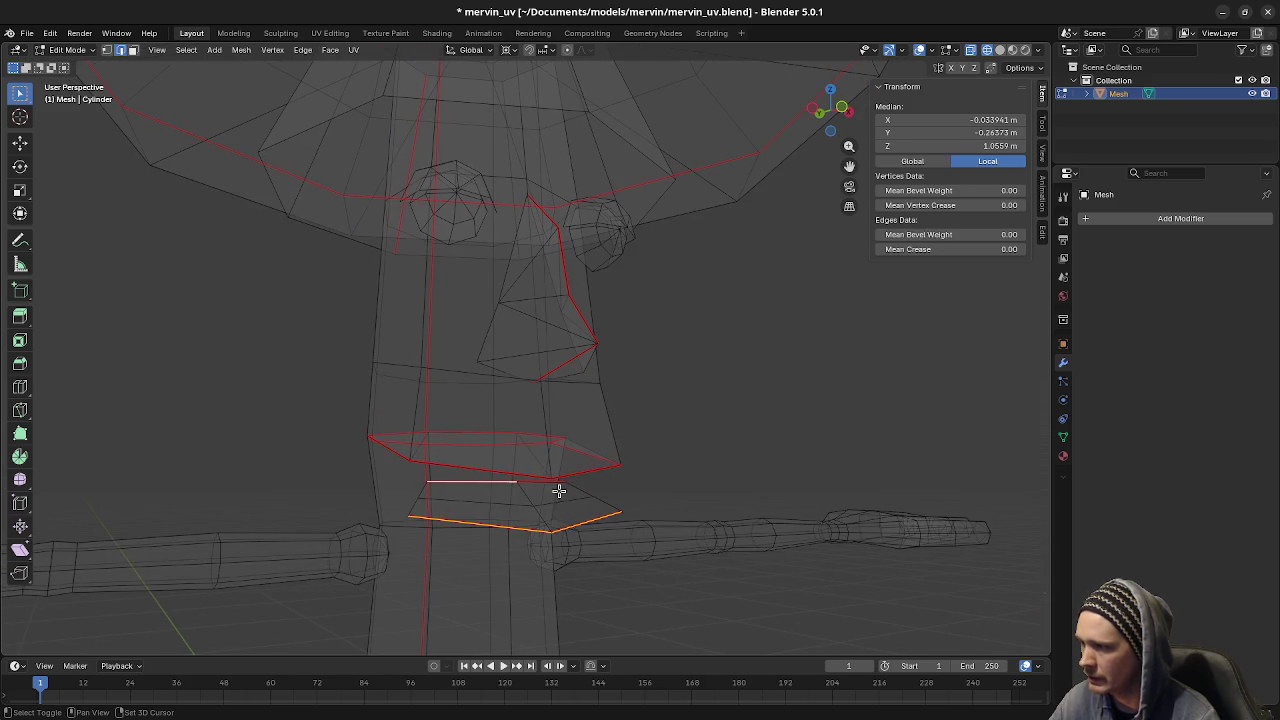
key("x")
left_click(556, 506)
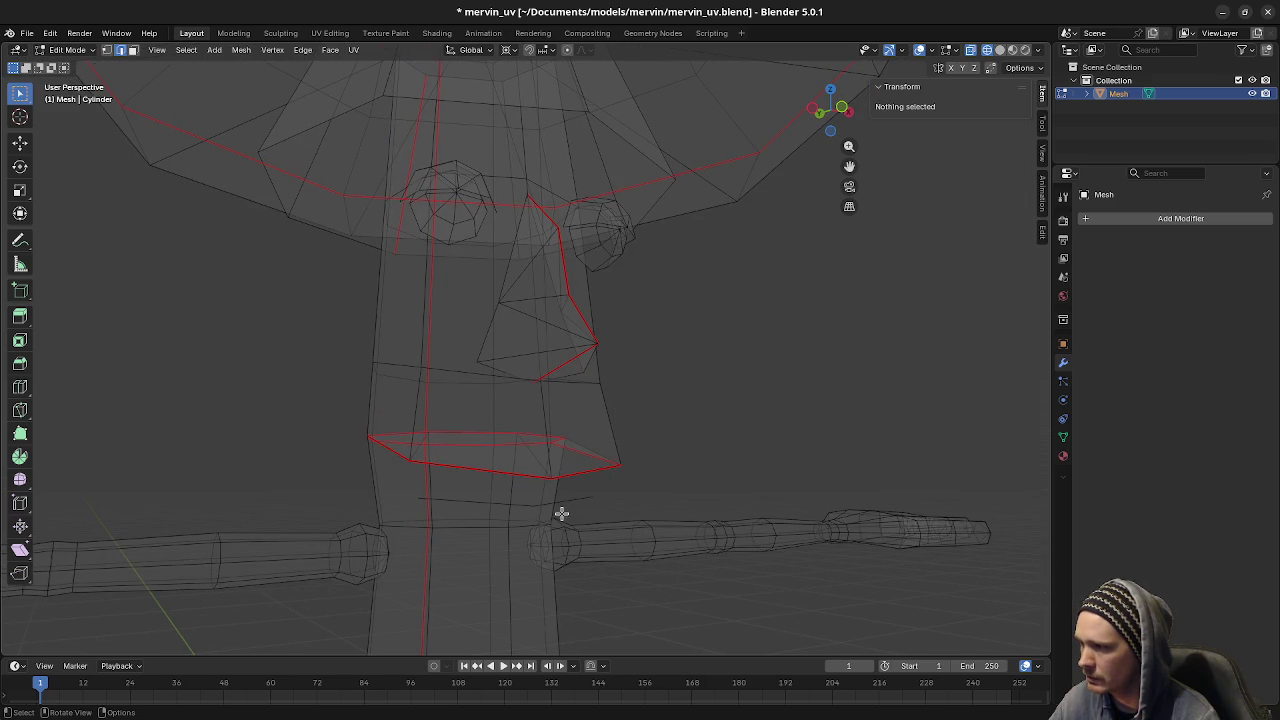
- Raise the loop under the mouth by 0.1 and extrude it 0.1 m down to form the teeth
left_click(560, 506)
left_click(497, 505, "alt")
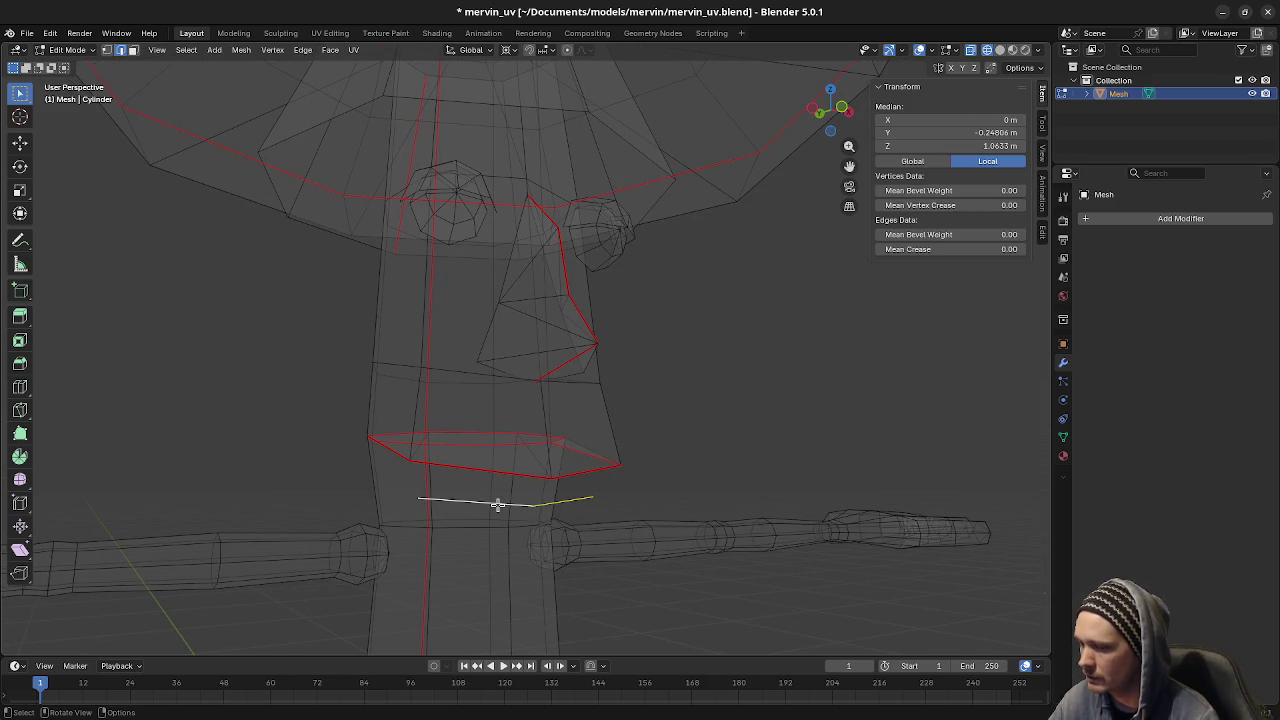
key("KP_1")
type("gz0.1")
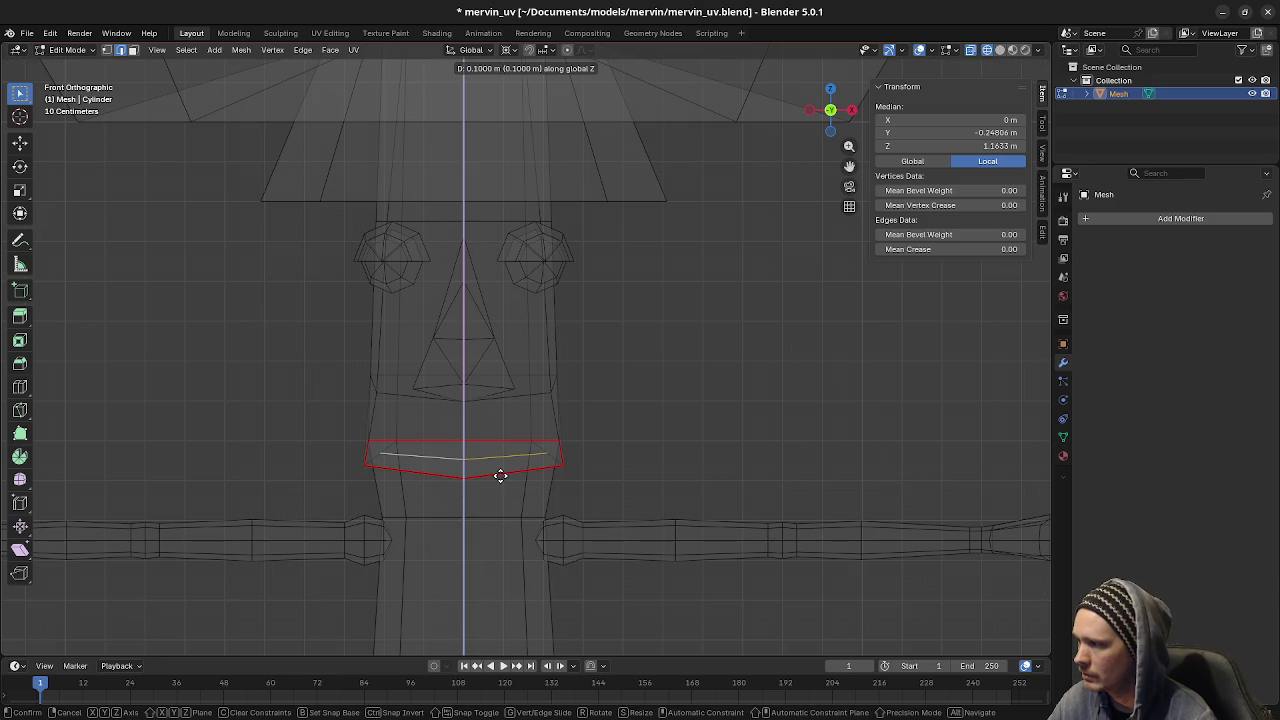
key("Return")
type("ez")
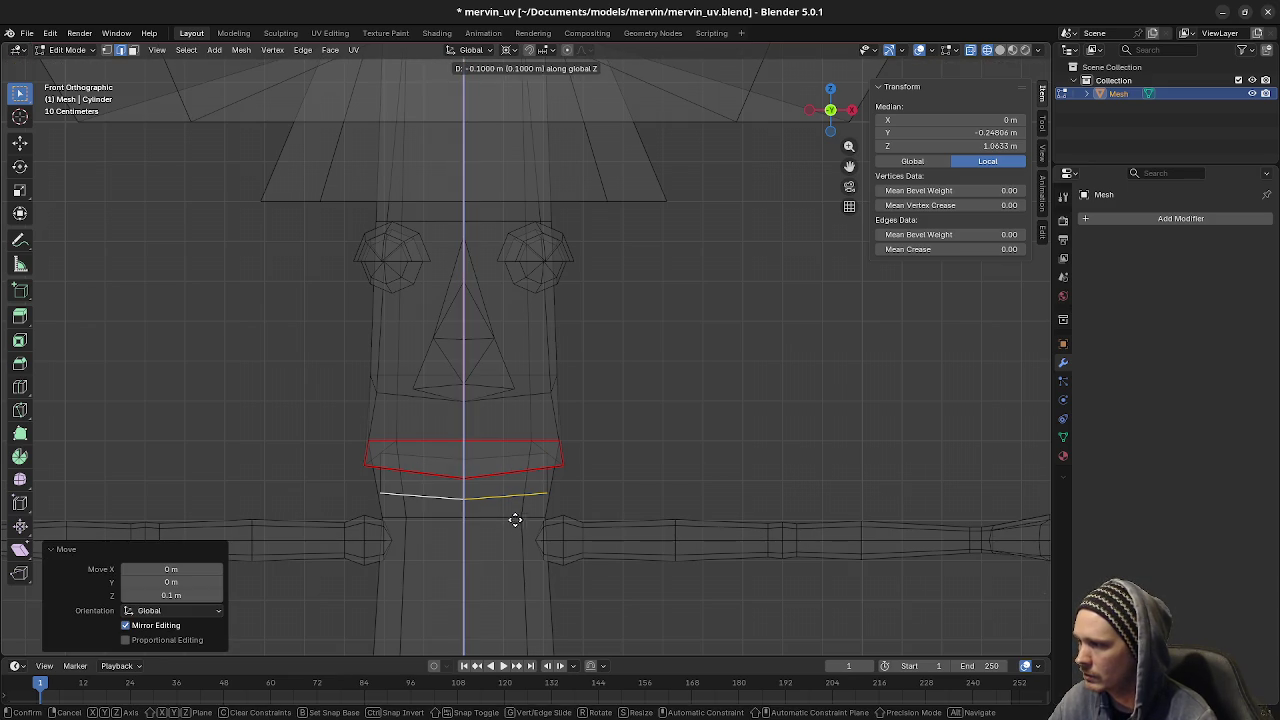
type("-0.1")
key("Return")
- In textured view, select the linked teeth band faces and save mervin_uv.blend
key("shift+z")
mouse_move(478, 643)
middle_mouse_down()
mouse_move(521, 497)
mouse_move(520, 362)
middle_mouse_up()
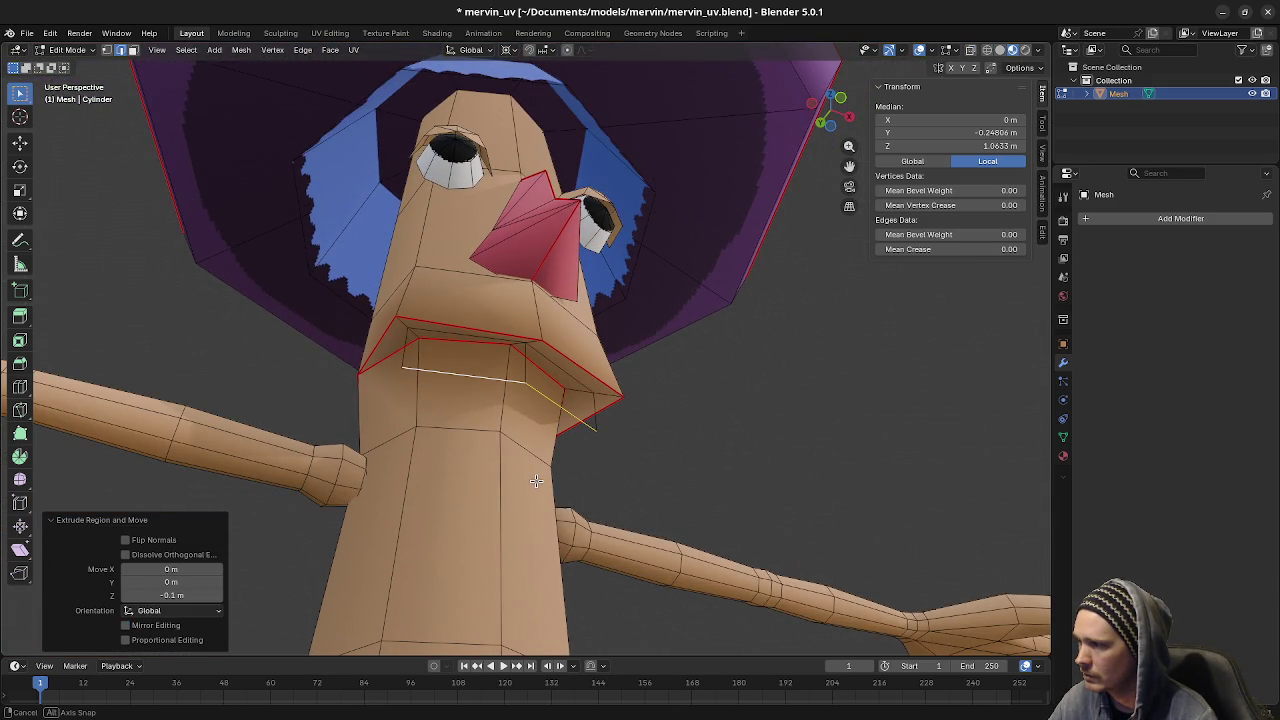
key("alt+a")
key("l")
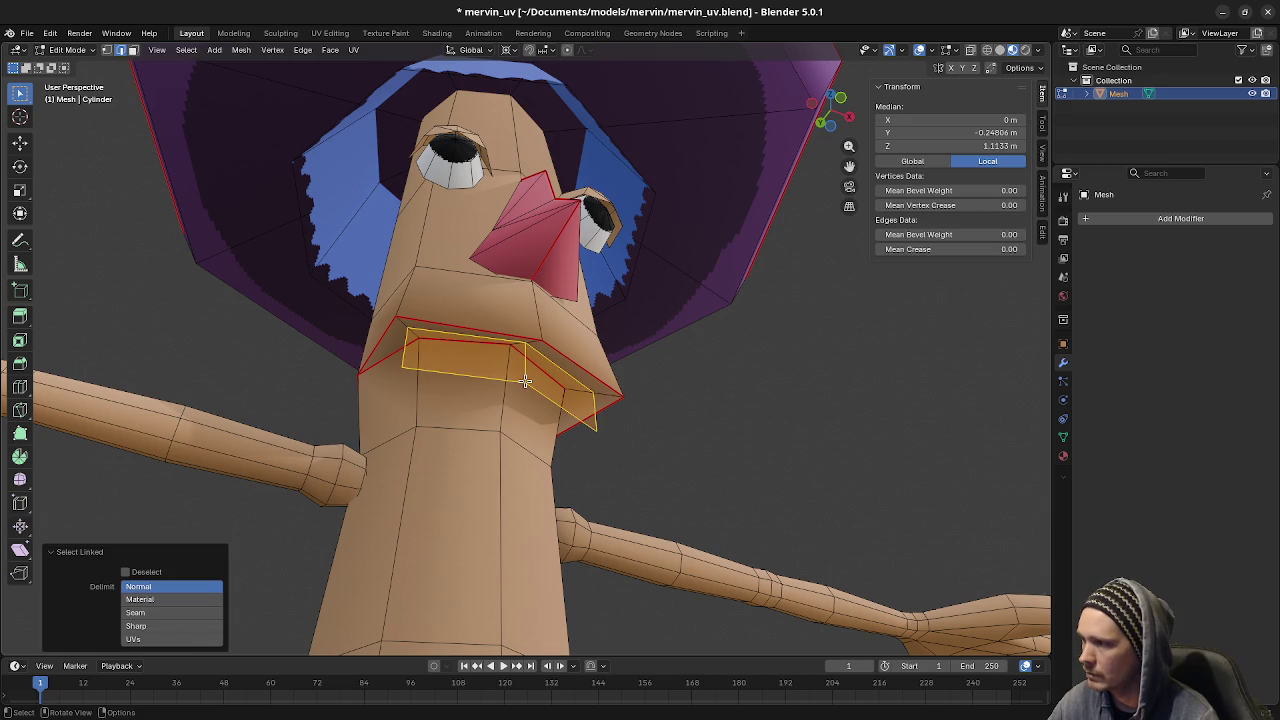
mouse_move(525, 380)
middle_mouse_down()
mouse_move(634, 366)
mouse_move(519, 409)
middle_mouse_up()
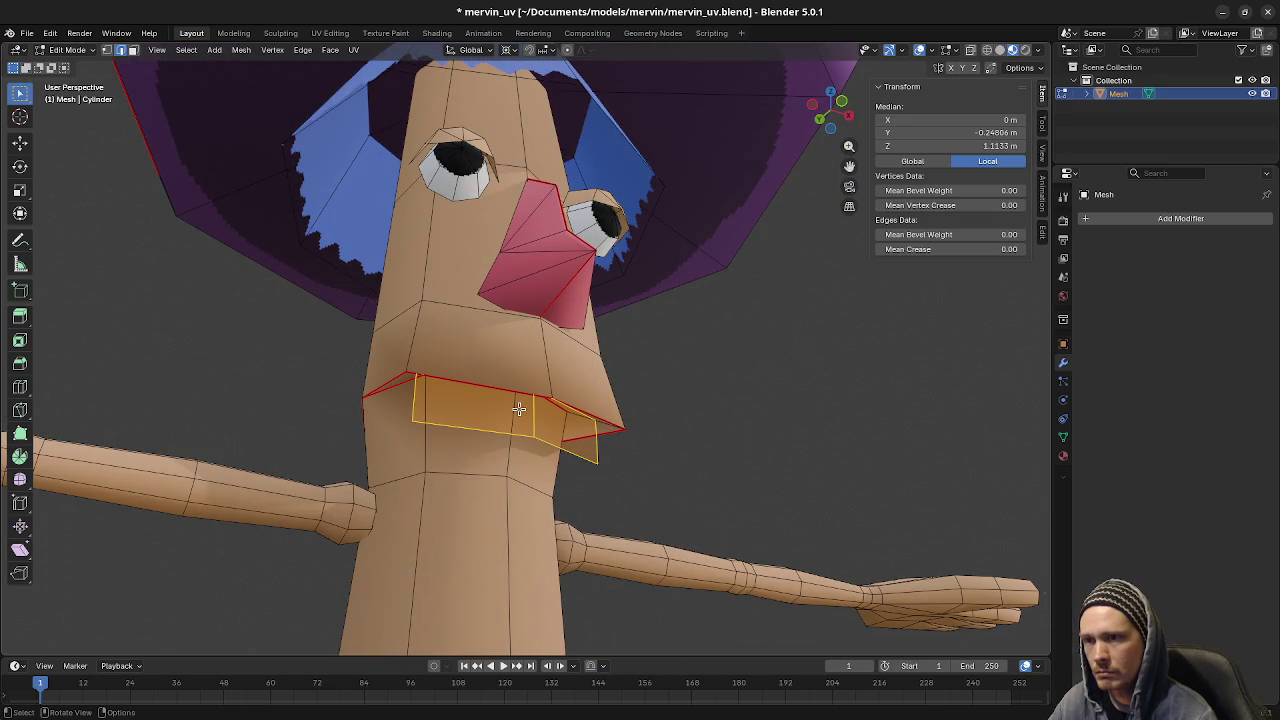
key("ctrl+s")
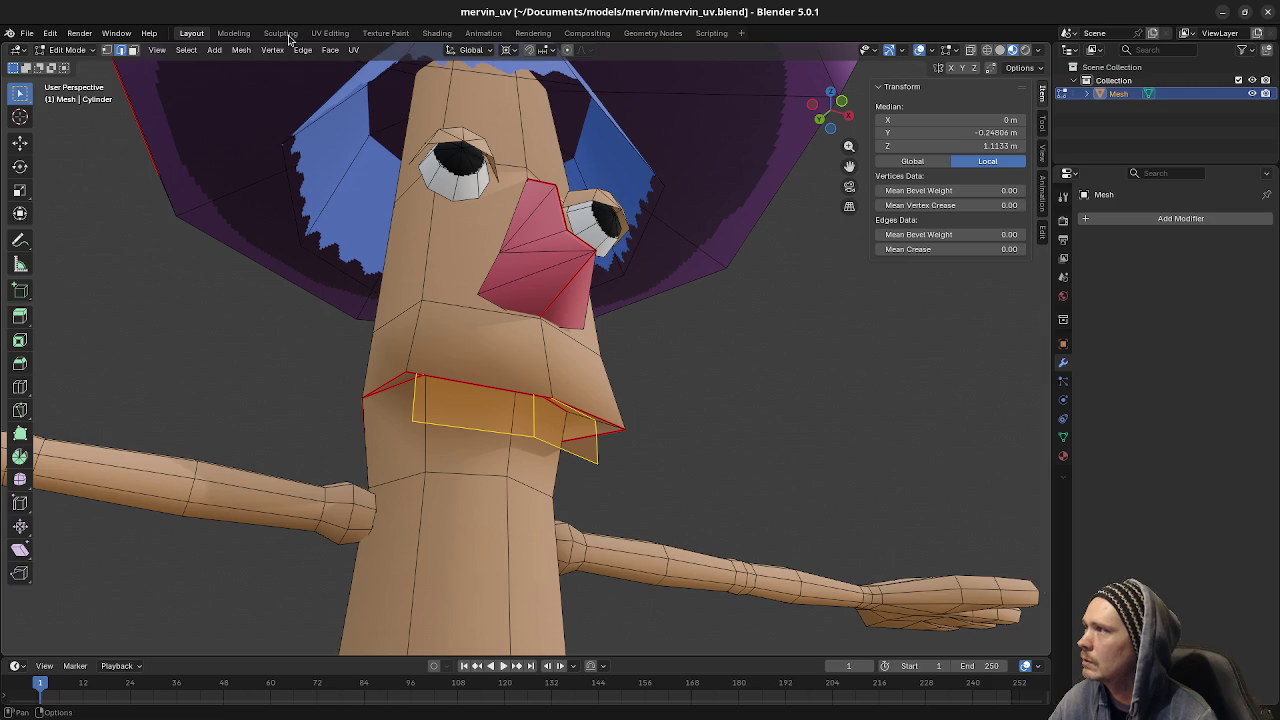
left_click(330, 33)
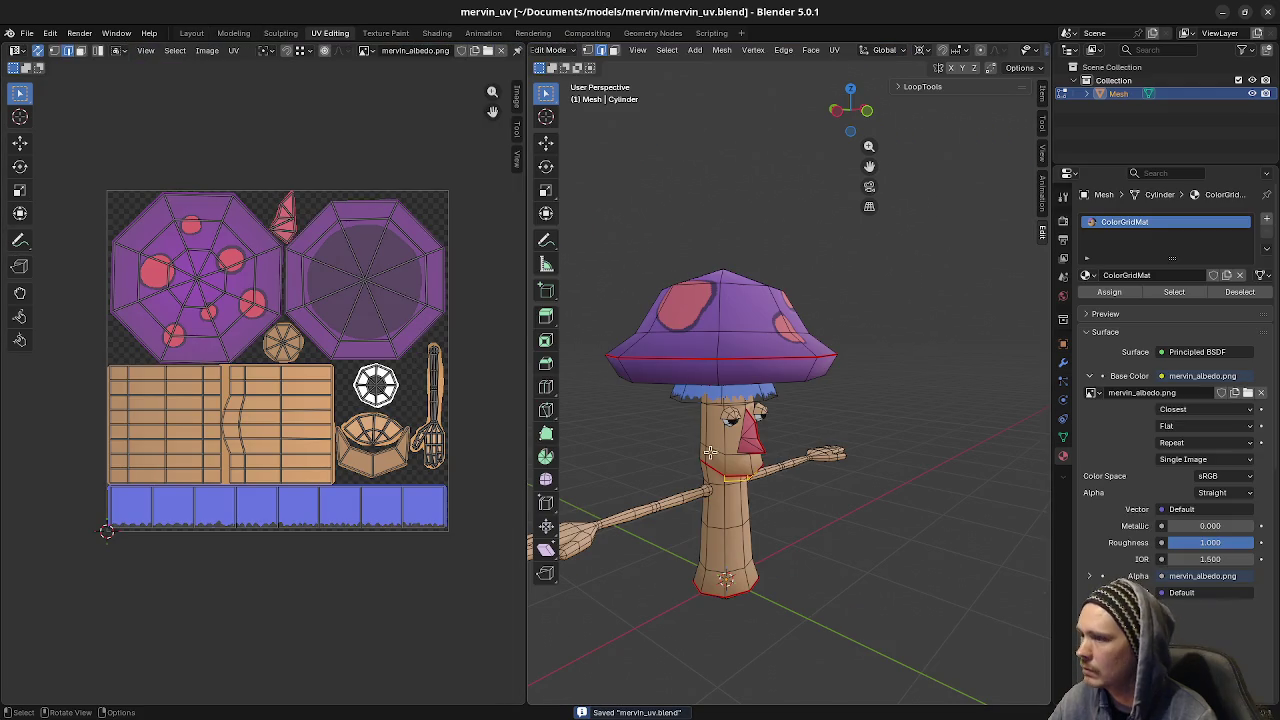
- Unwrap the teeth faces, then scale the island and place it inside the texture's white ring
key("u")
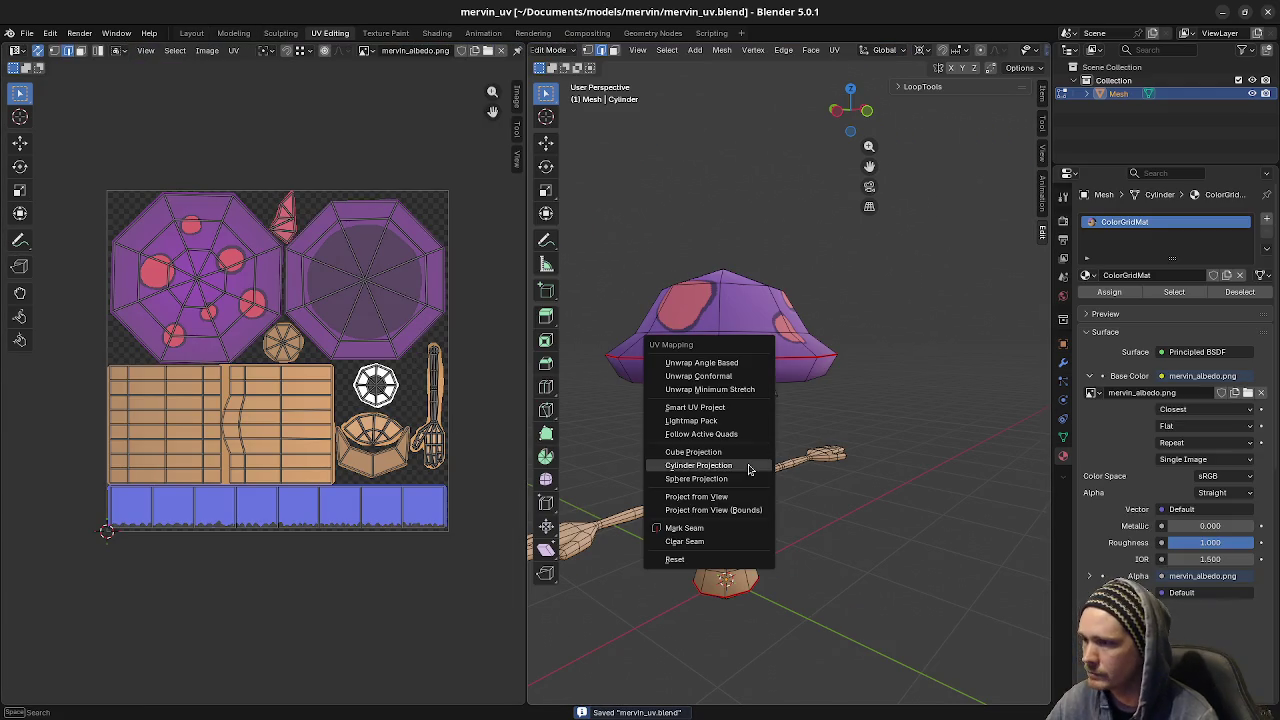
left_click(704, 364)
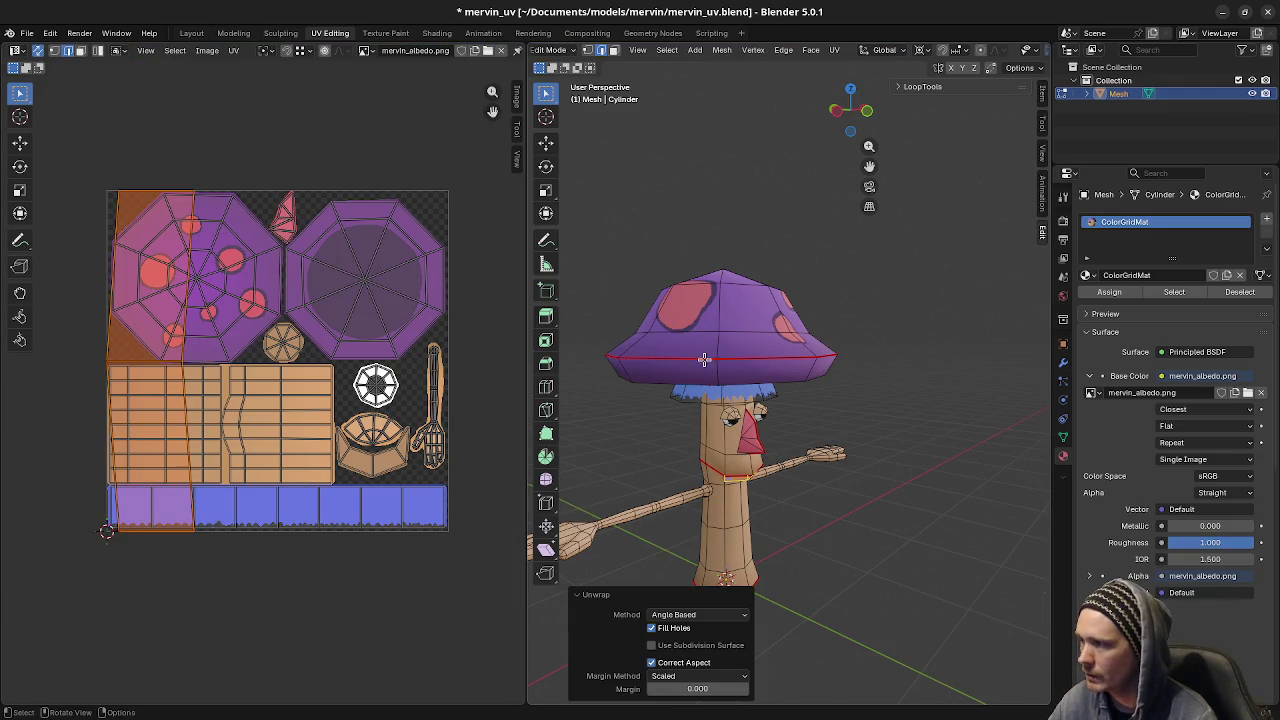
key("s")
left_click(180, 347)
key("g")
left_click(376, 384)
scroll(376, 384, "up", 1)
scroll(330, 400, "up", 1)
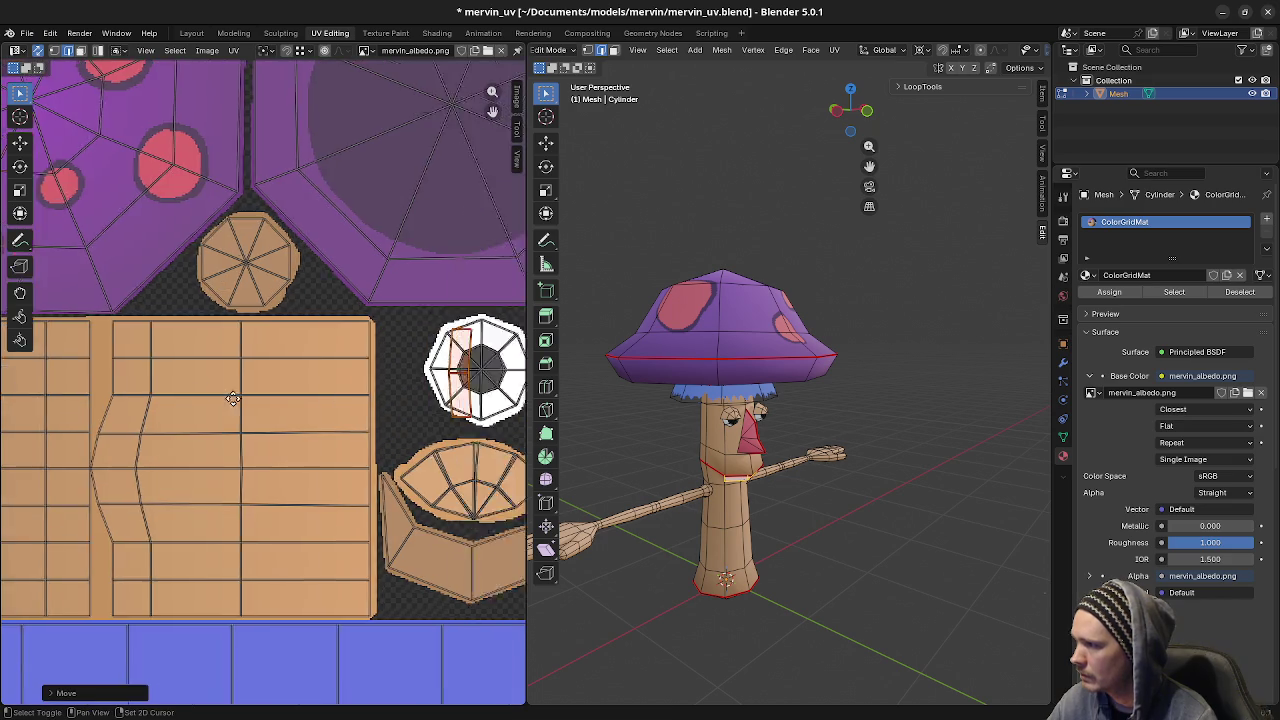
scroll(280, 400, "up", 1)
scroll(250, 420, "up", 1)
scroll(245, 431, "up", 1)
scroll(245, 431, "up", 1)
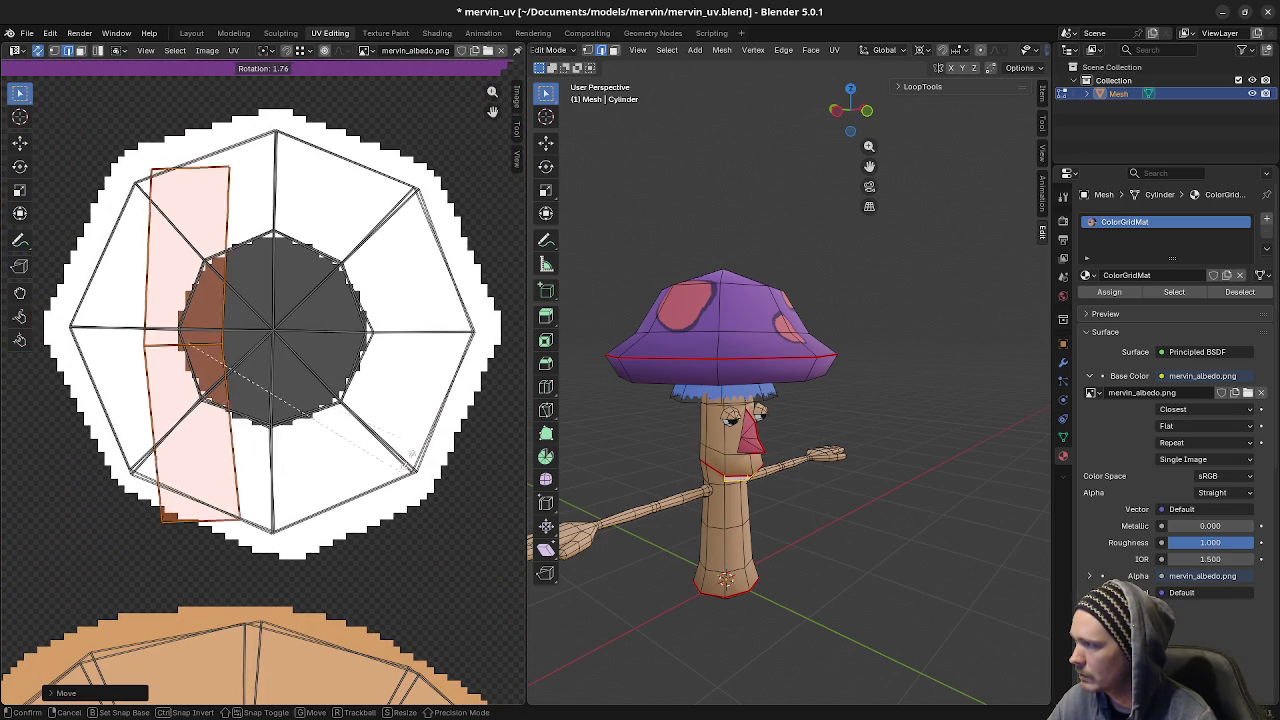
- Rotate the teeth island horizontal, shrink it into the ring's lower white edge, and preview in Object Mode
key("r")
left_click(312, 164)
key("g")
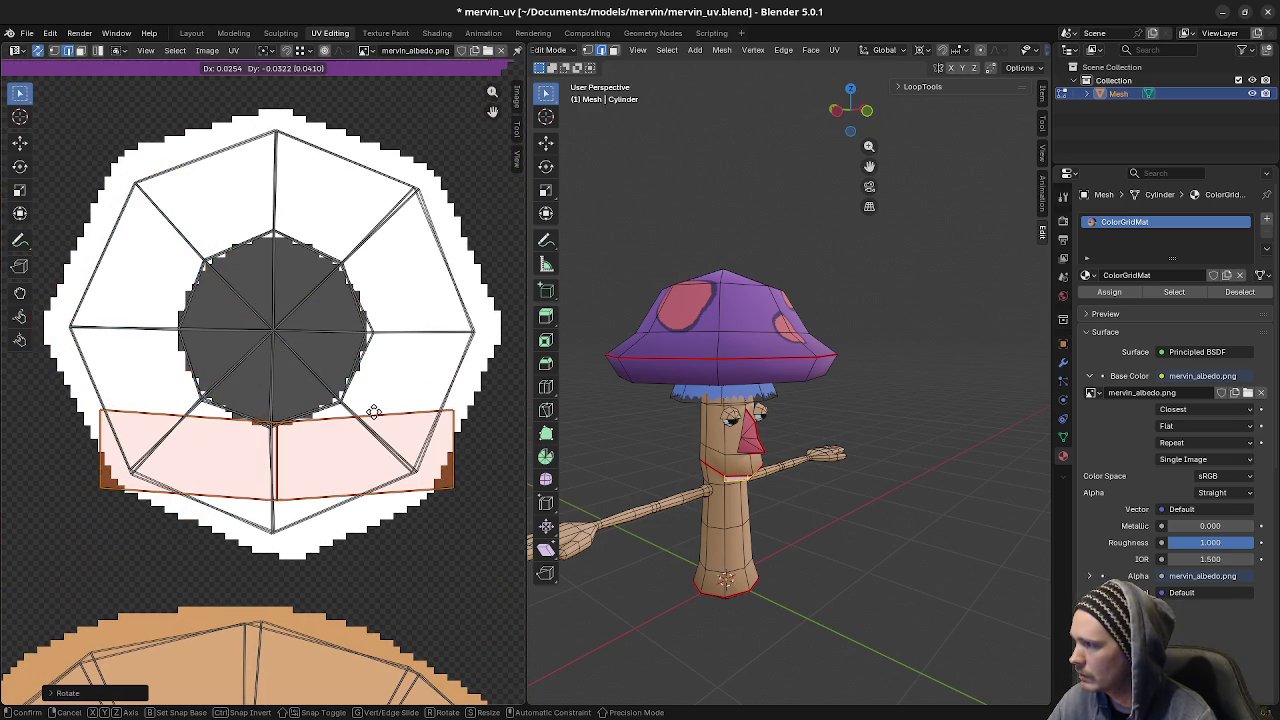
left_click(370, 420)
key("s")
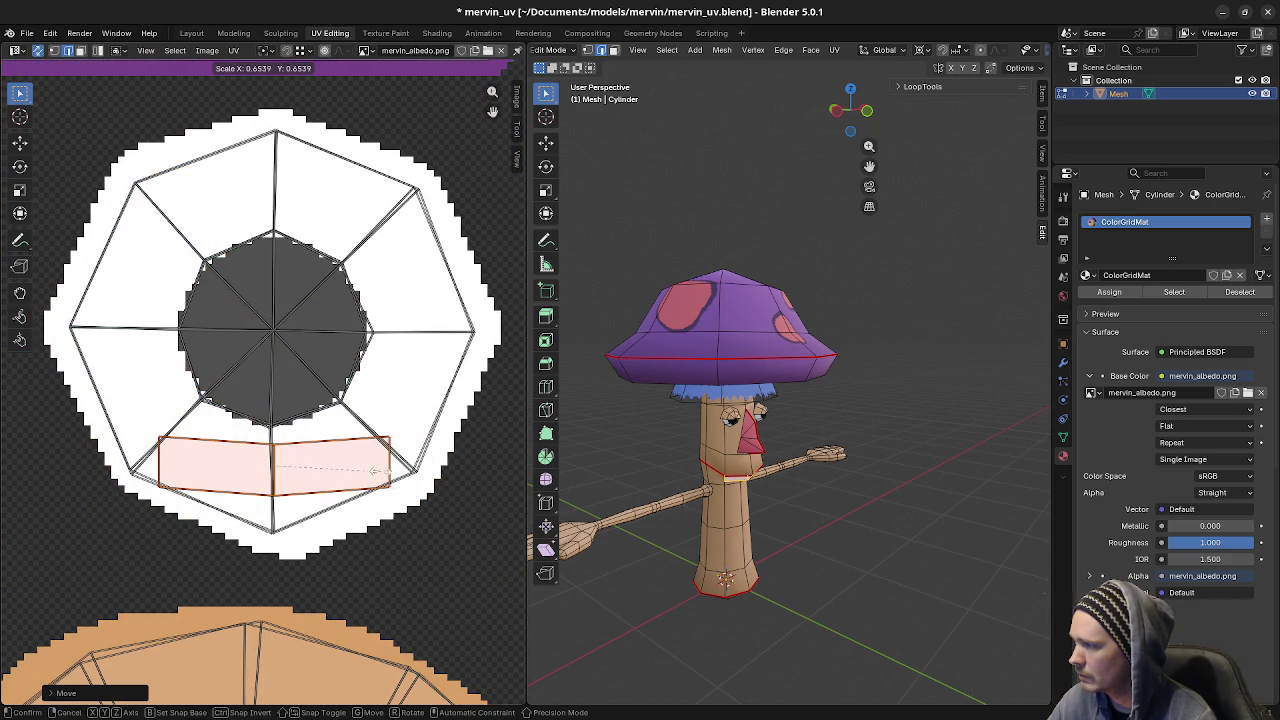
left_click(335, 440)
mouse_move(808, 487)
middle_mouse_down()
mouse_move(676, 479)
mouse_move(828, 486)
mouse_move(806, 453)
mouse_move(836, 462)
mouse_move(733, 490)
mouse_move(727, 436)
middle_mouse_up()
key("Tab")
scroll(805, 461, "down", 3)
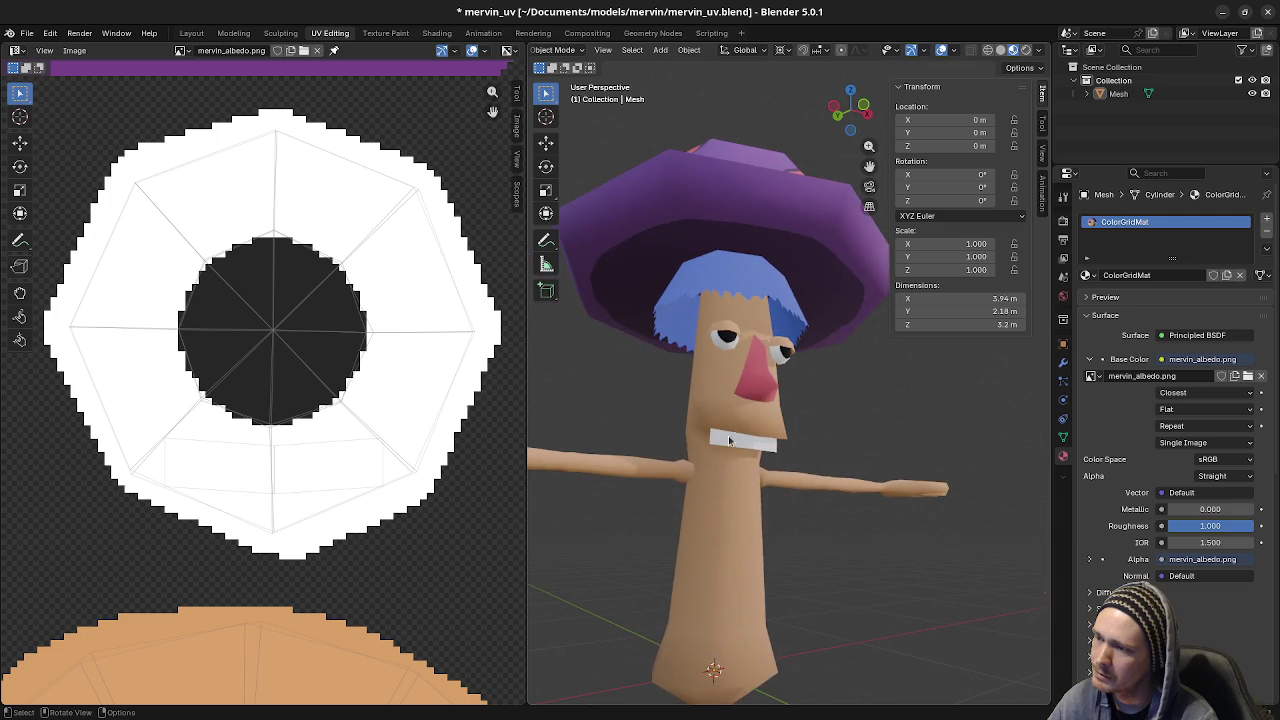
- Edge-slide the first side edge of the teeth inward by a factor of 0.45
left_click(727, 435)
key("Tab")
scroll(732, 443, "up", 5)
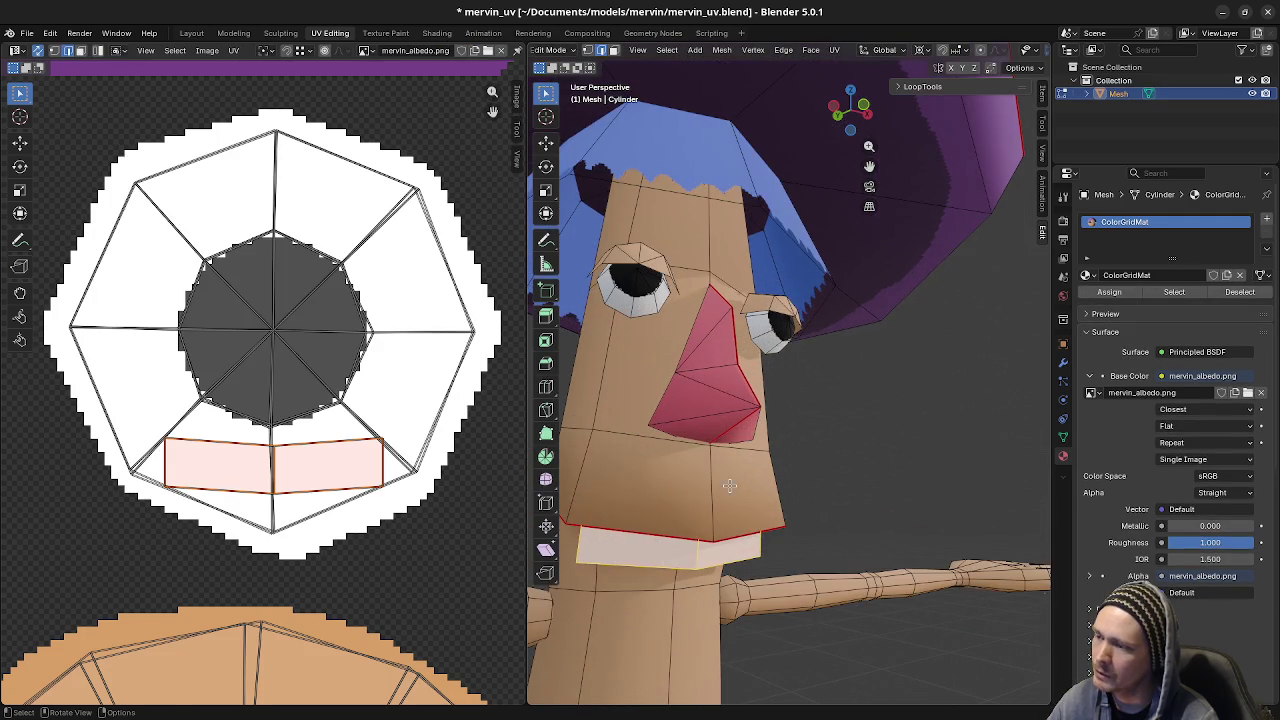
mouse_move(680, 470)
middle_mouse_down()
mouse_move(653, 452)
mouse_move(737, 474)
mouse_move(640, 474)
middle_mouse_up()
left_click(653, 452)
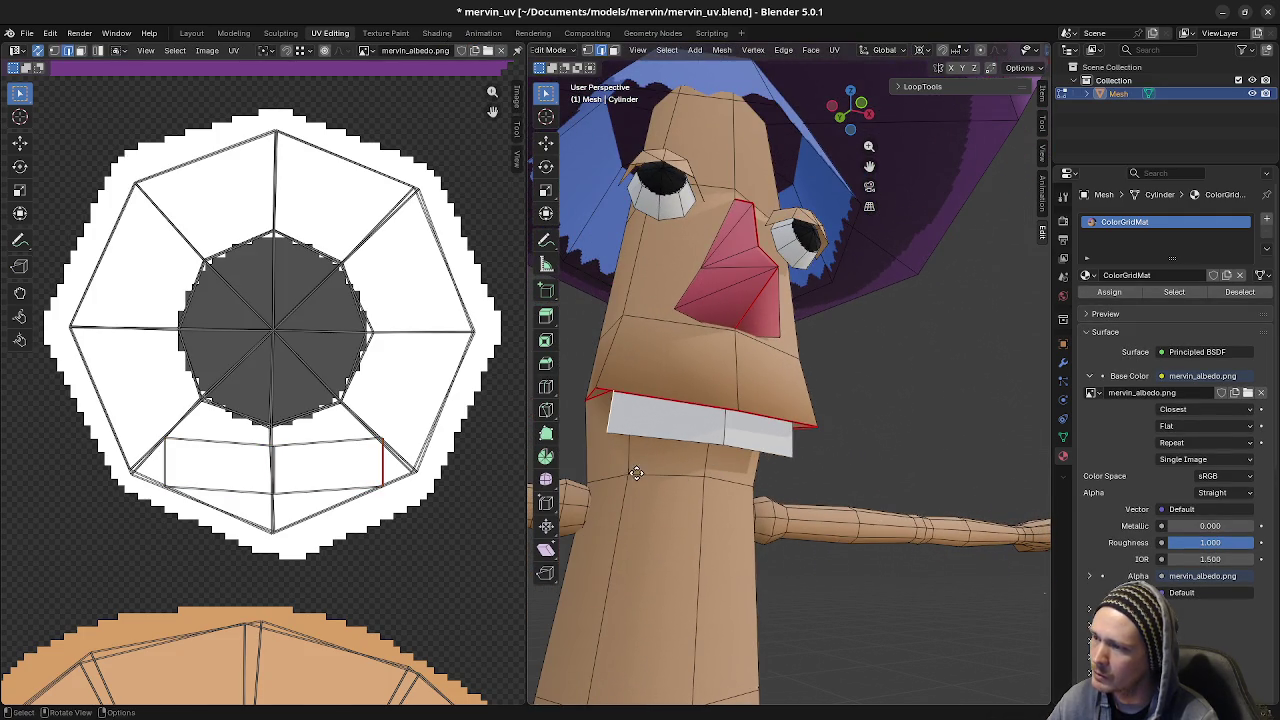
key("g")
key("g")
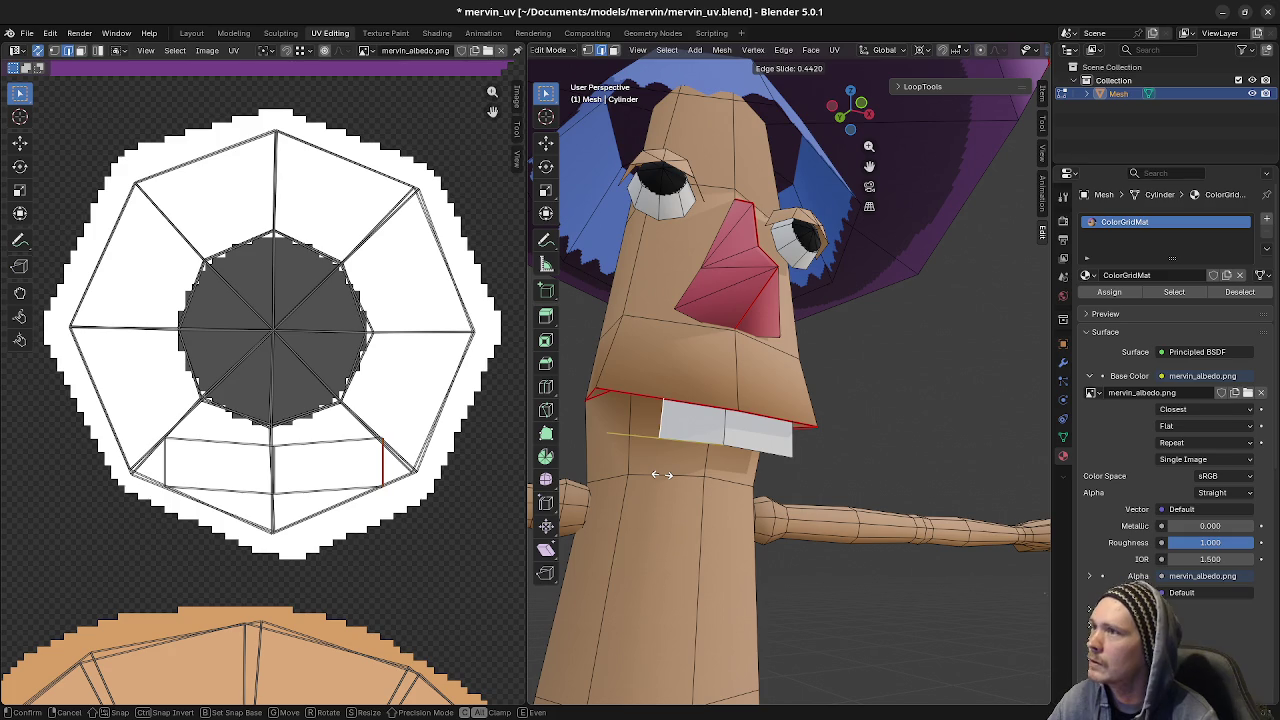
type("0.45")
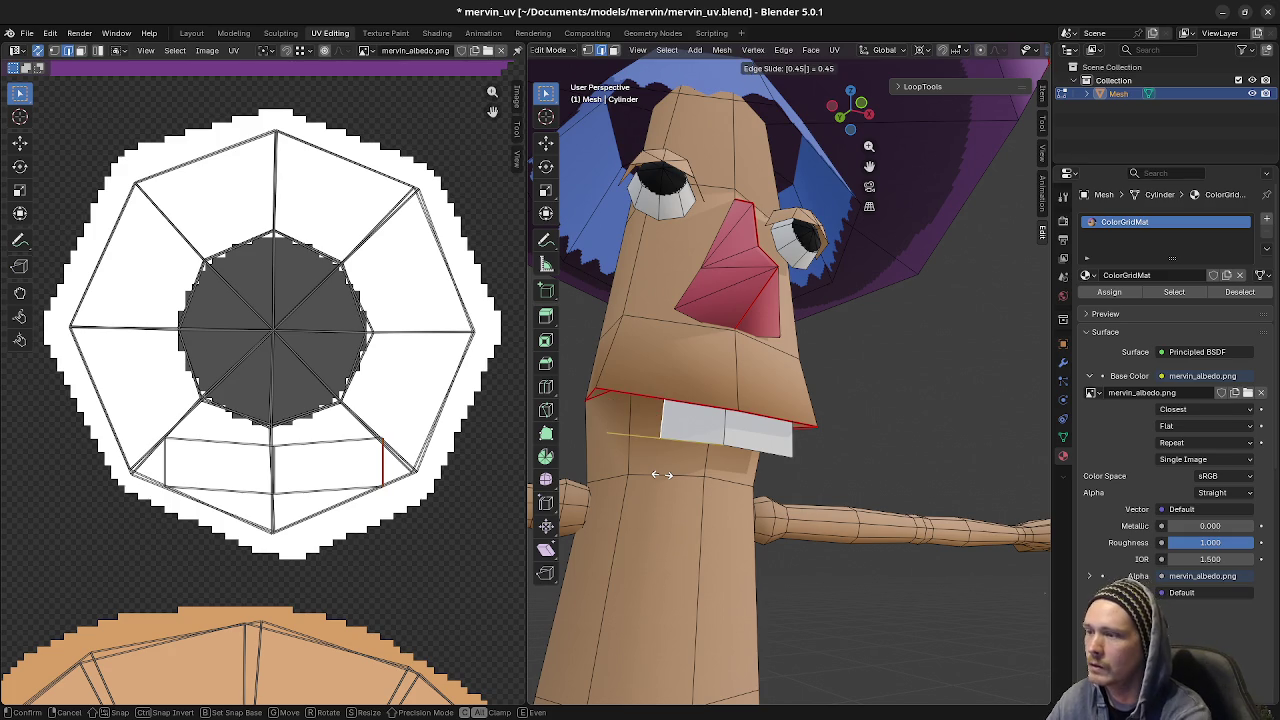
key("Return")
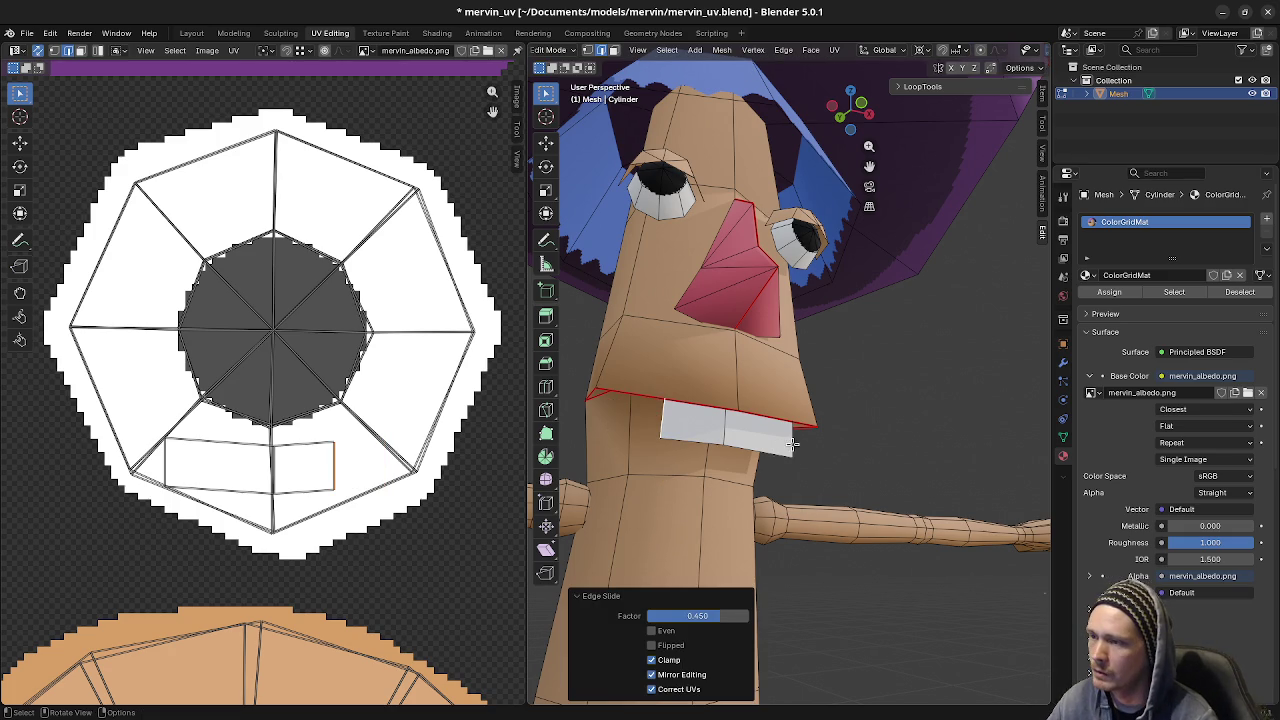
- Slide the opposite side edge of the teeth inward by 0.45 and return to Object Mode
key("g")
key("g")
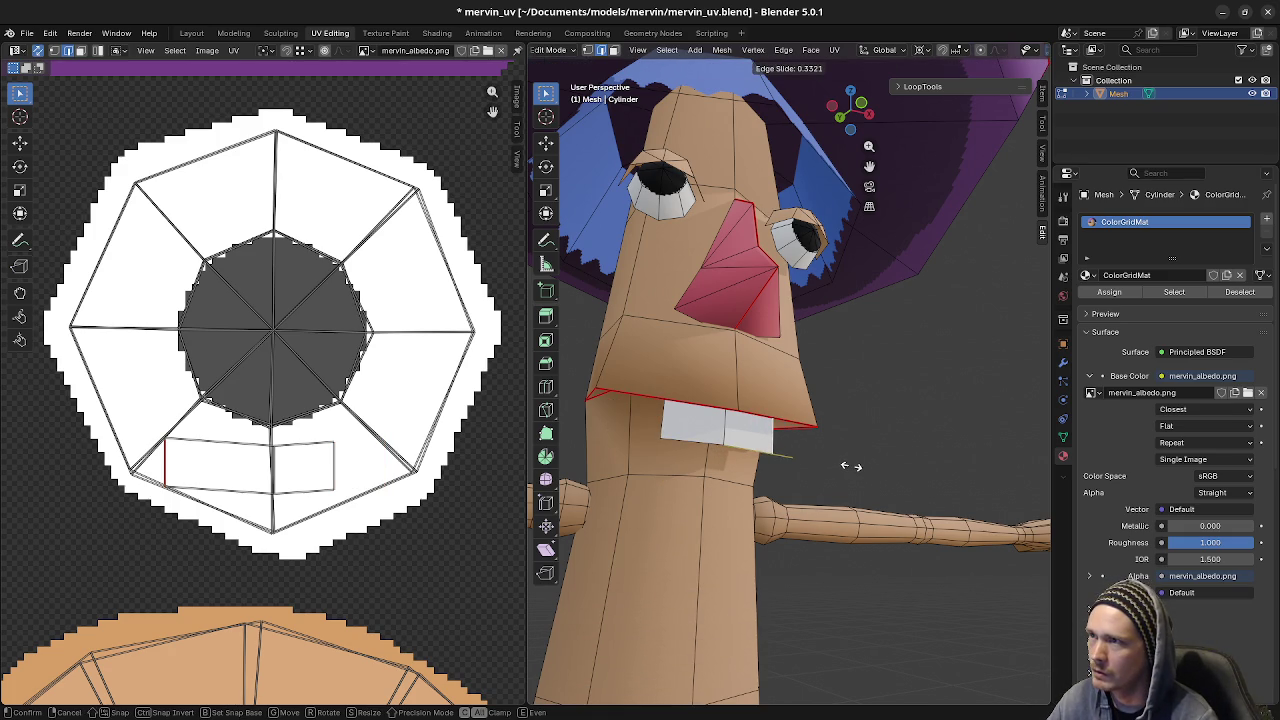
type("0.45")
key("Return")
mouse_move(849, 466)
middle_mouse_down()
mouse_move(812, 465)
mouse_move(832, 466)
mouse_move(877, 377)
mouse_move(815, 474)
middle_mouse_up()
scroll(832, 466, "down", 2)
key("Tab")
left_click(865, 403)
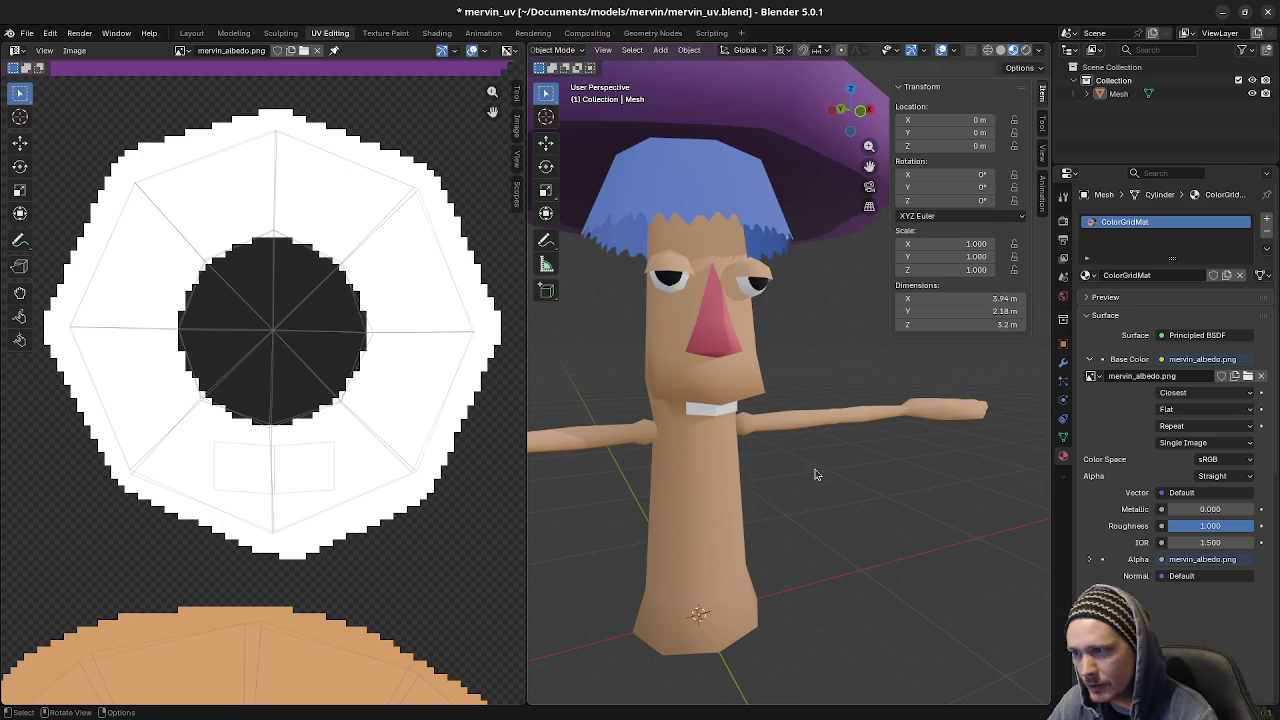
- Select the linked teeth faces of the mushroom mesh in Edit Mode and hide them
mouse_move(783, 460)
middle_mouse_down()
mouse_move(829, 480)
mouse_move(726, 430)
middle_mouse_up()
scroll(830, 487, "down", 1)
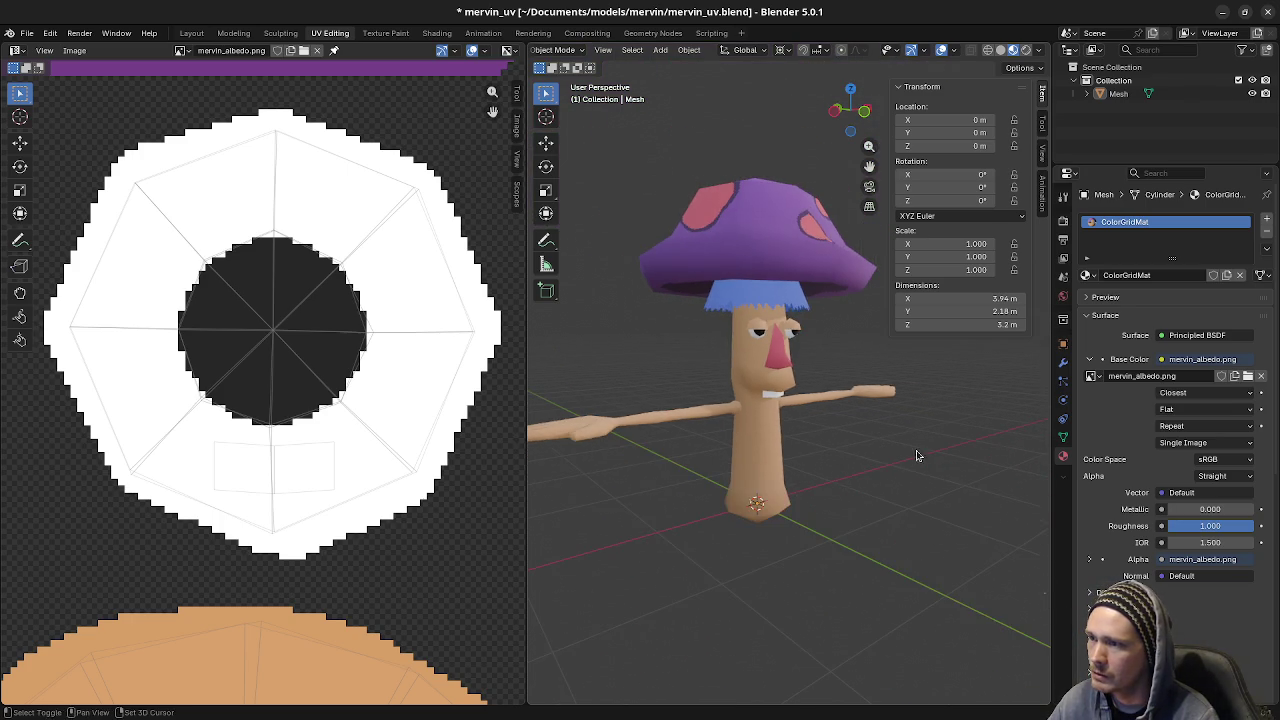
left_click(717, 417)
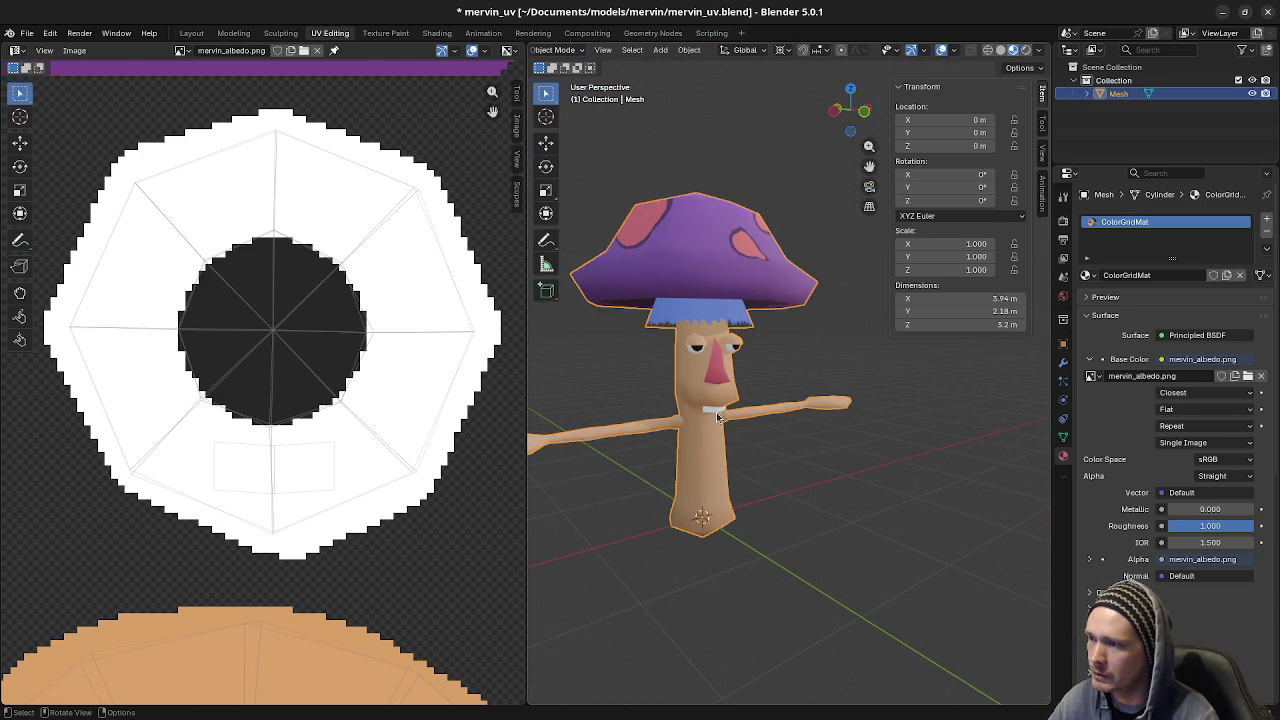
key("Tab")
key("ctrl+l")
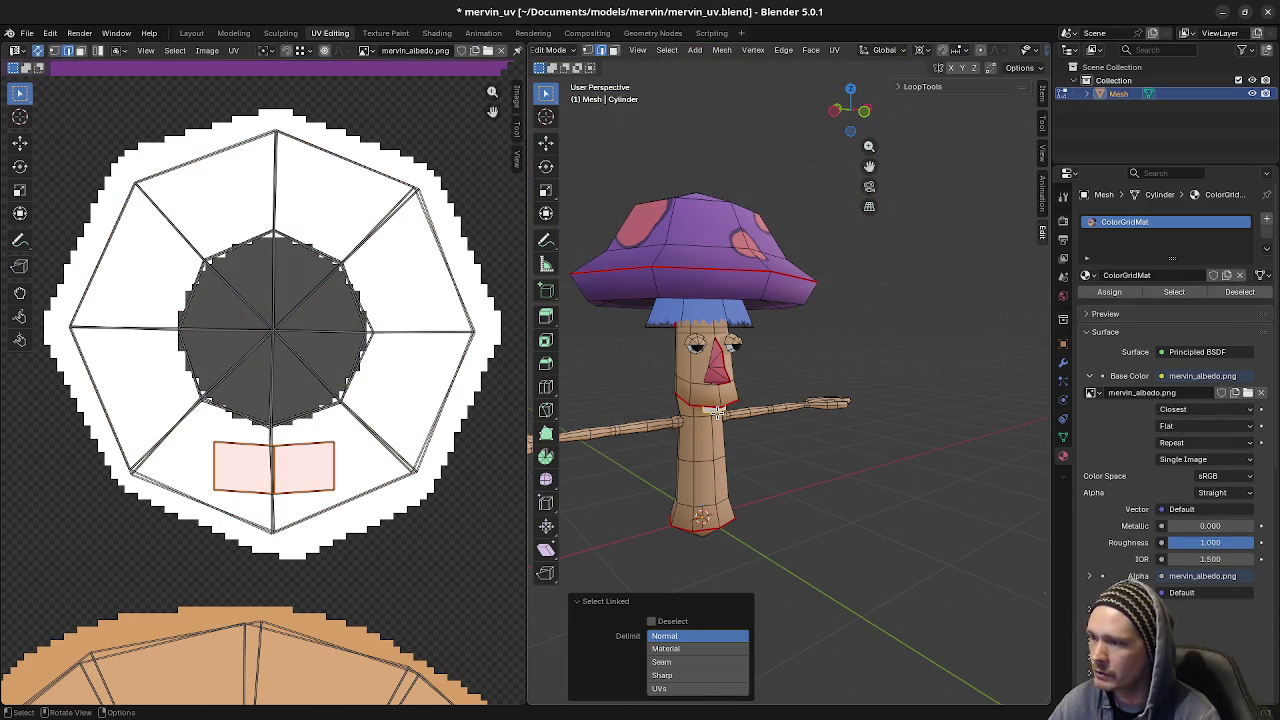
key("g")
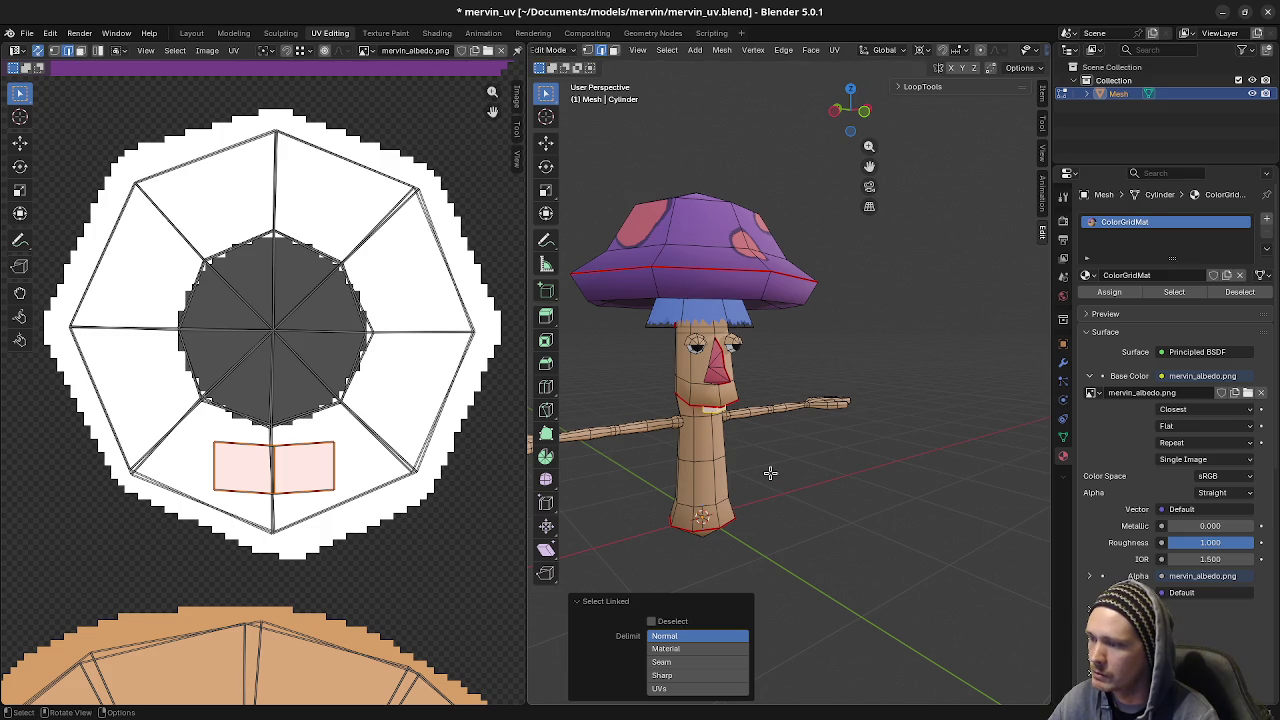
key("h")
- Toggle the teeth hidden and revealed to compare, then view the textured mouth in Object Mode
middle_click_drag(801, 511, 808, 506)
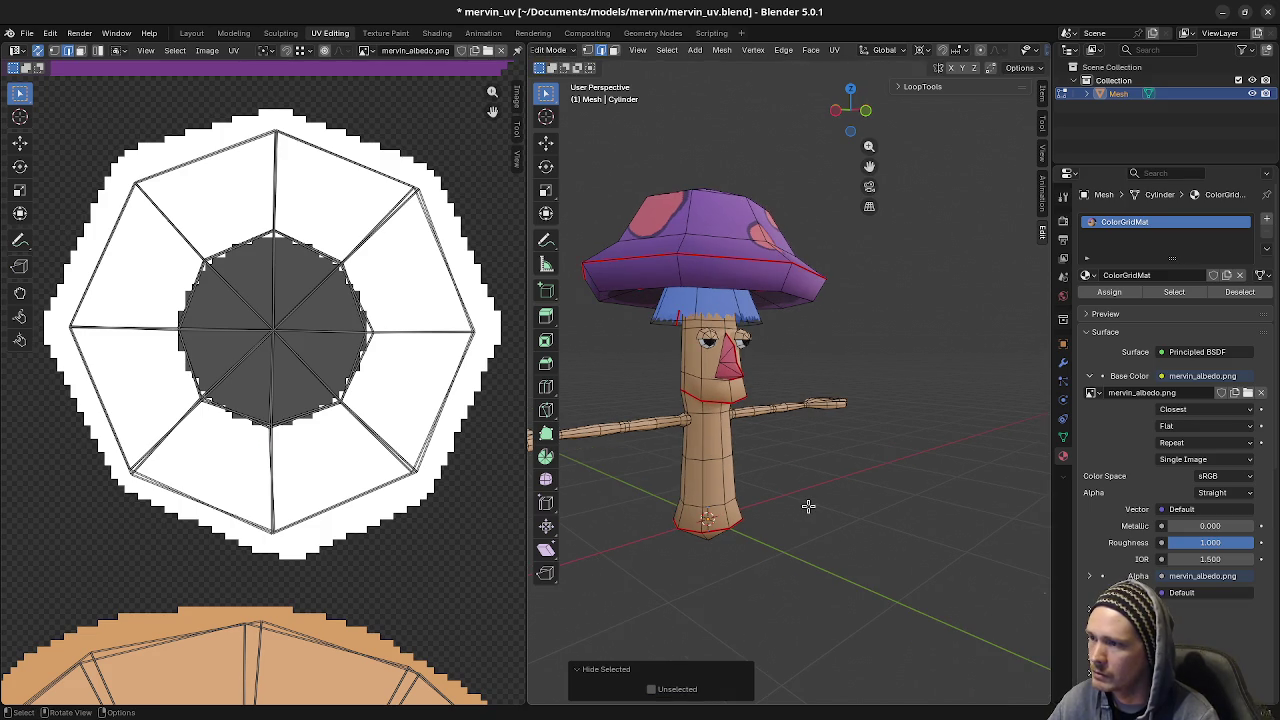
key("alt+h")
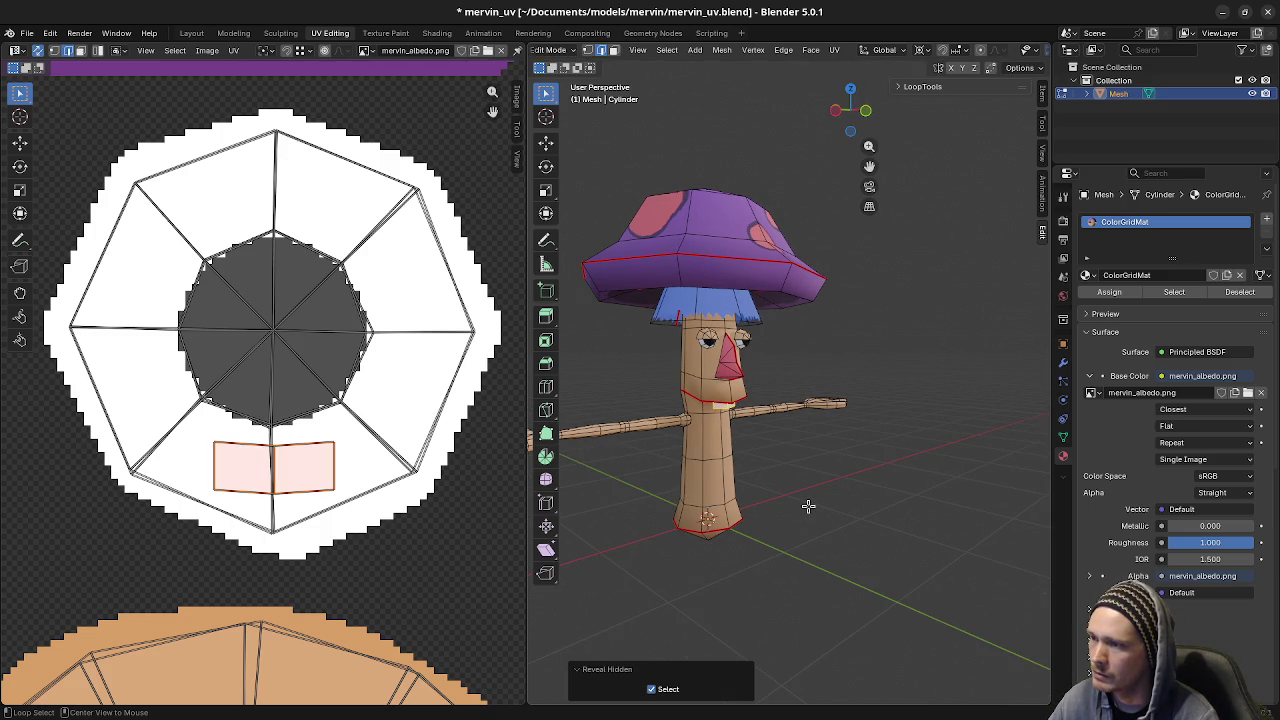
key("h")
key("alt+h")
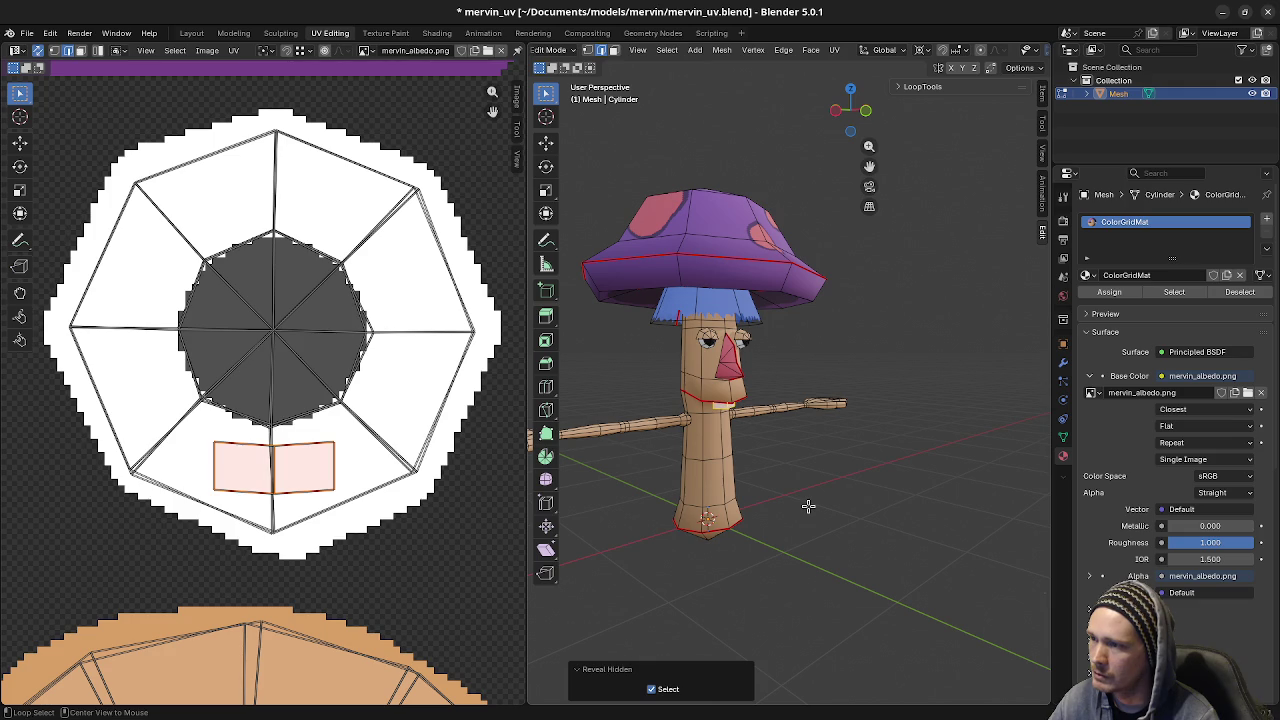
scroll(808, 506, "up", 2)
key("h")
key("alt+h")
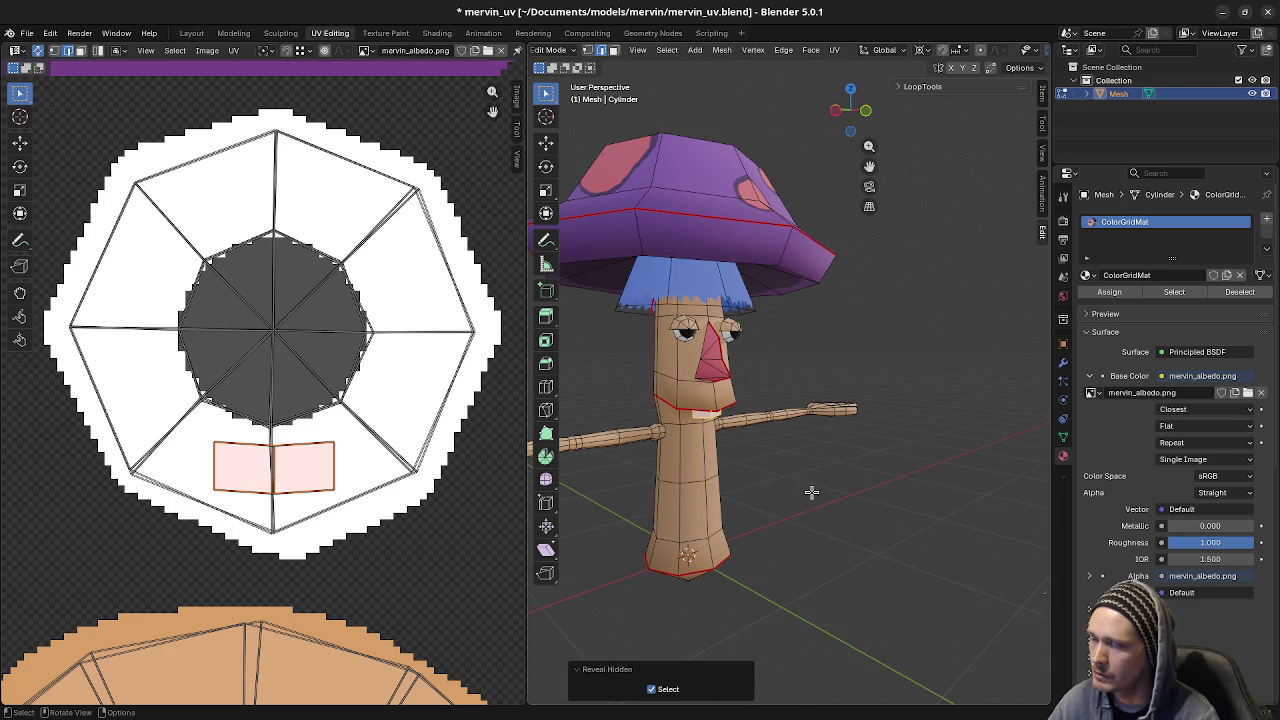
key("Tab")
mouse_move(803, 486)
middle_mouse_down()
mouse_move(698, 459)
mouse_move(702, 440)
mouse_move(711, 427)
mouse_move(850, 478)
mouse_move(809, 484)
middle_mouse_up()
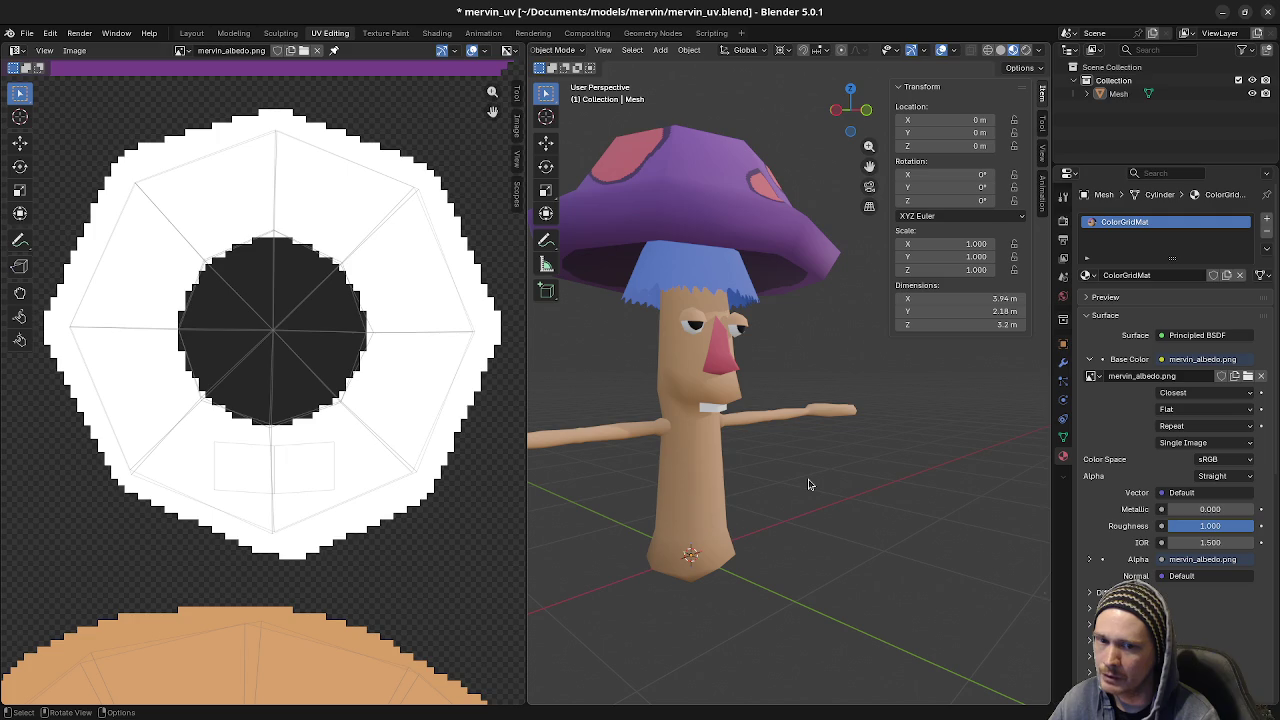
- Select only the linked mouth faces in Edit Mode and frame all UV islands
left_click(713, 410)
key("Tab")
key("alt+a")
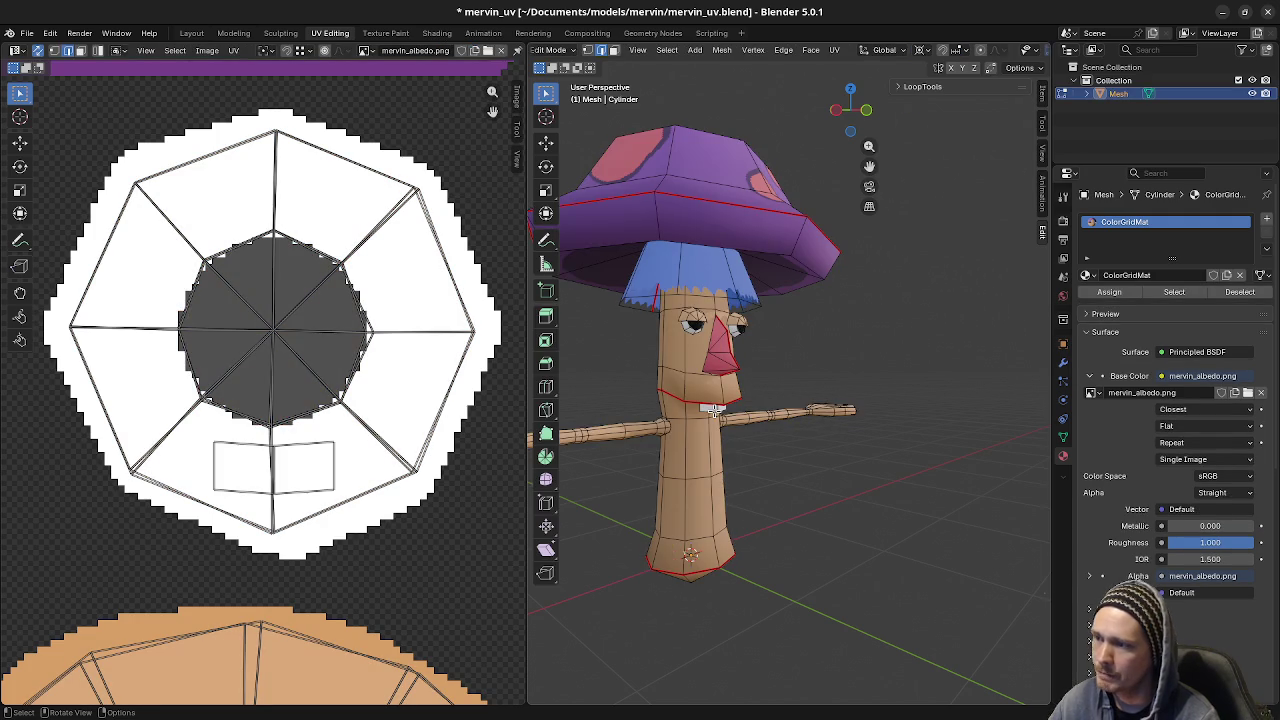
key("l")
scroll(375, 457, "down", 2)
scroll(375, 457, "down", 3)
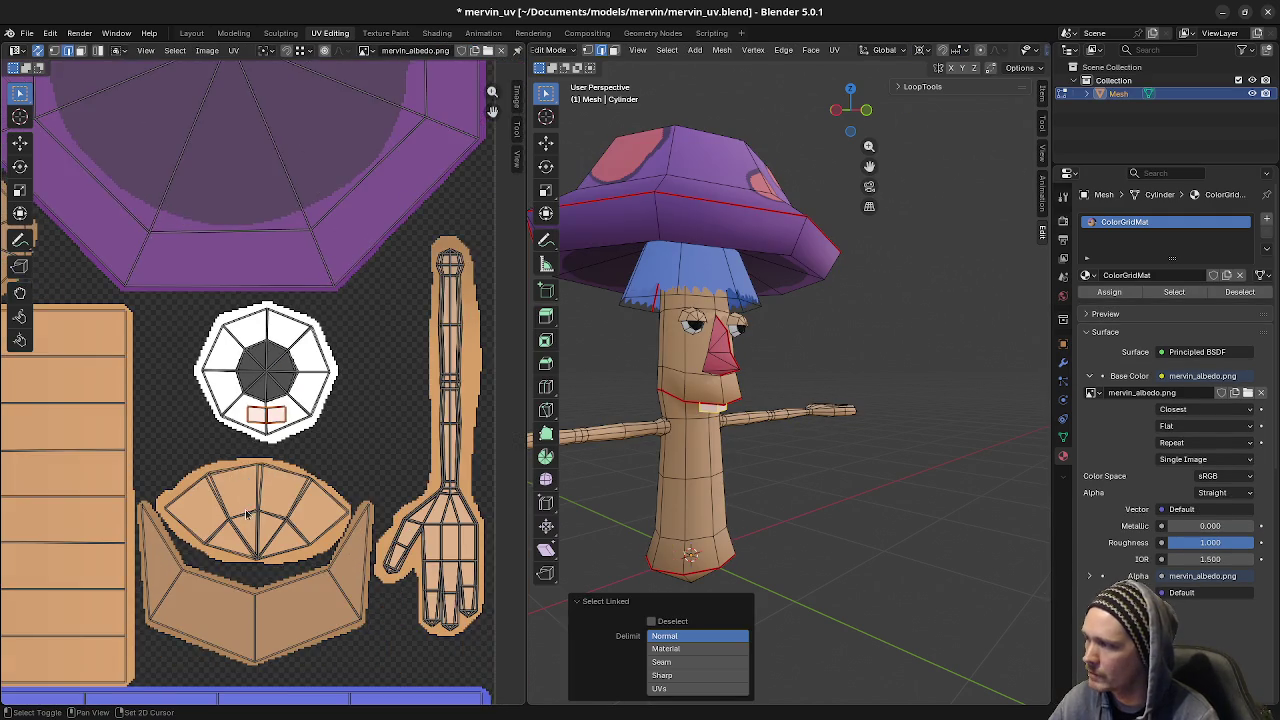
middle_click_drag(202, 471, 345, 385)
scroll(345, 385, "down", 2)
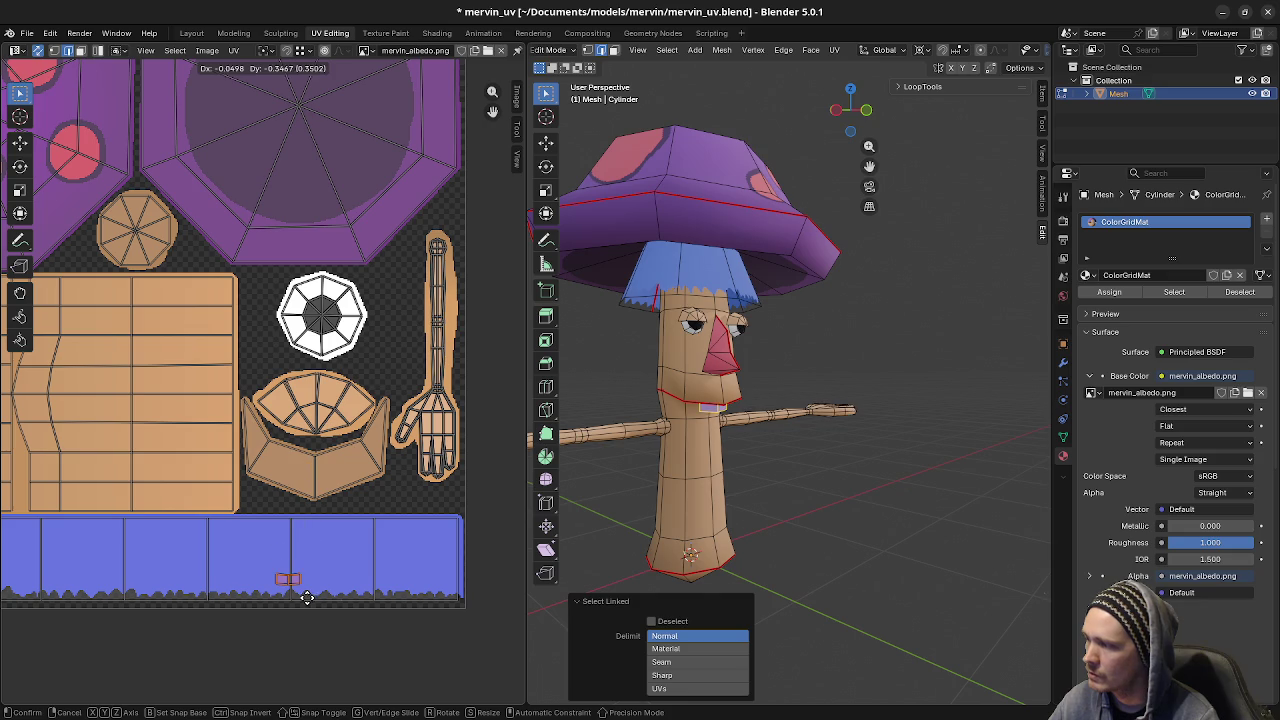
- Enlarge the mouth UV island, move it onto the blue strip, then return to Object Mode
key("s")
left_click(520, 585)
key("g")
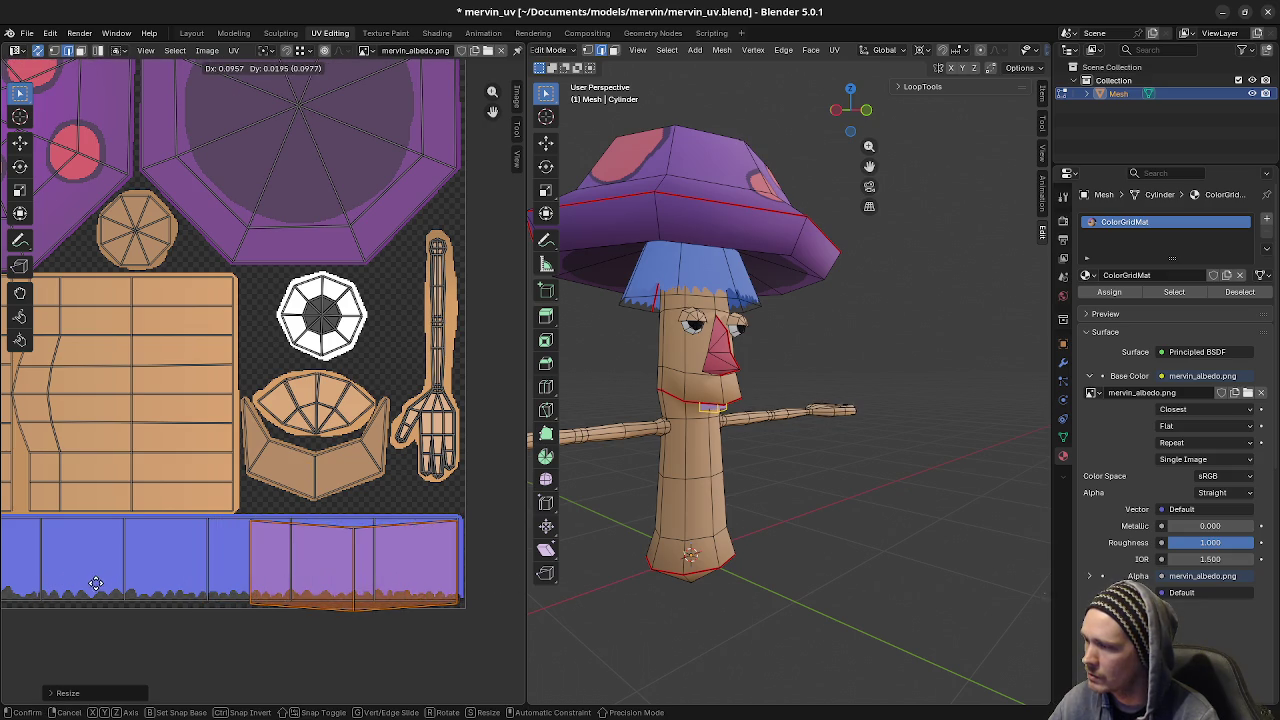
left_click(96, 581)
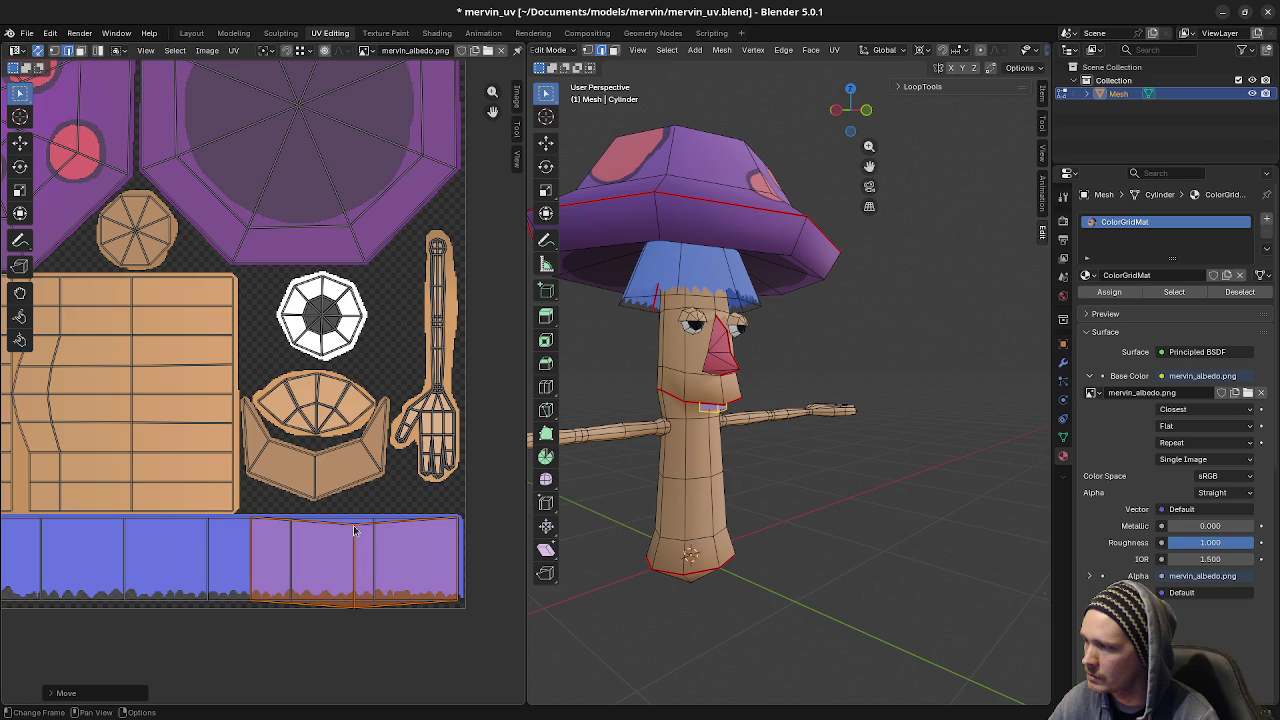
left_click(355, 612)
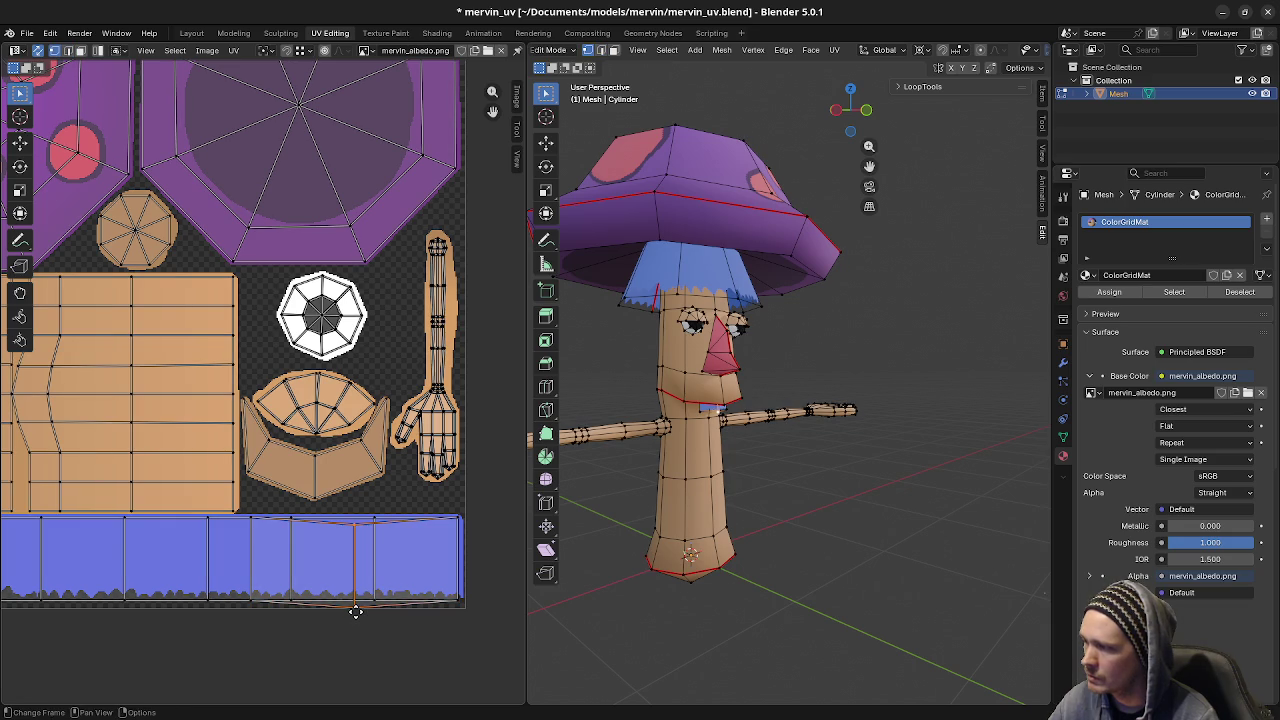
left_click_drag(355, 615, 360, 600)
middle_click_drag(766, 508, 715, 461)
key("Tab")
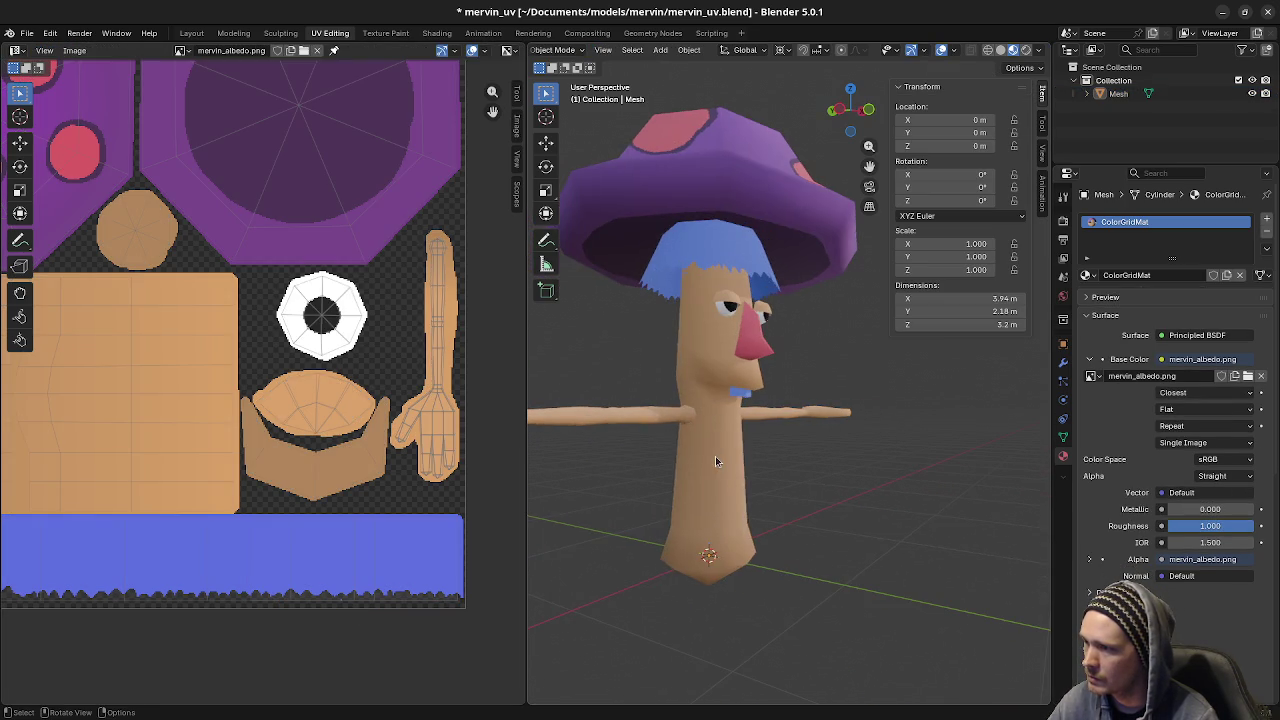
scroll(738, 467, "up", 2)
scroll(739, 470, "up", 2)
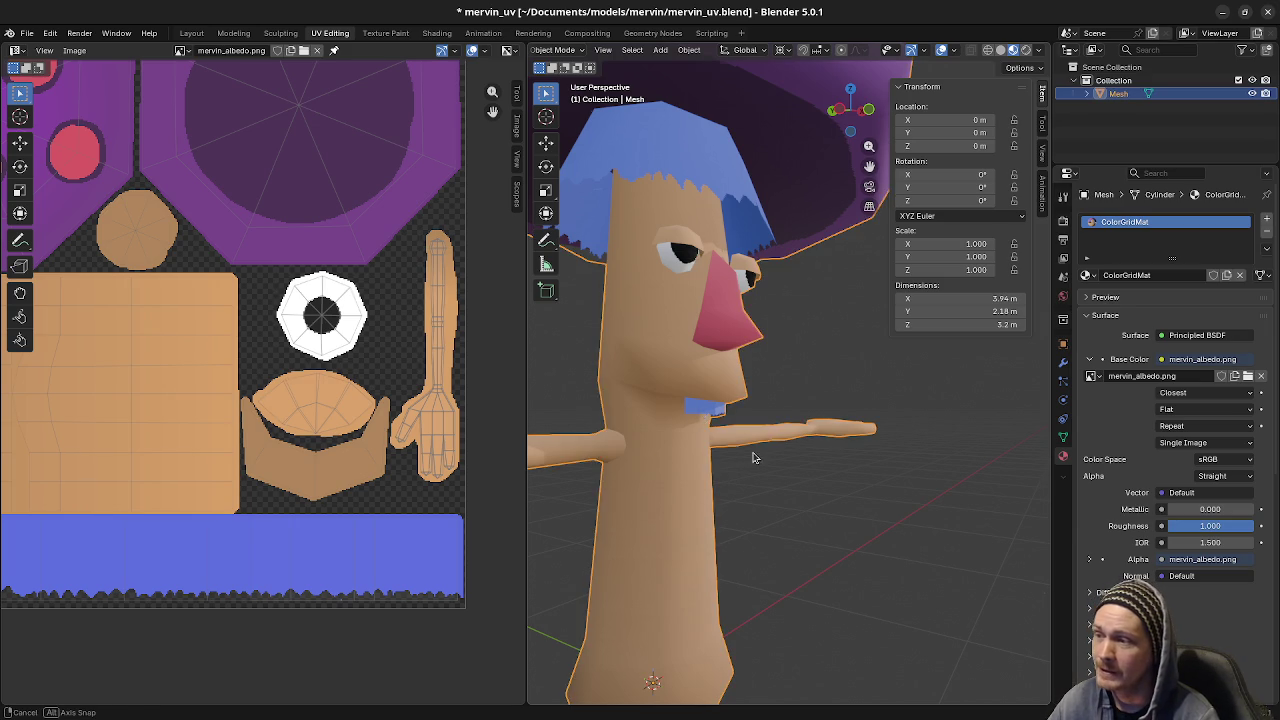
- Select the linked mouth faces and switch to the front orthographic view
middle_click_drag(752, 455, 655, 428)
key("Tab")
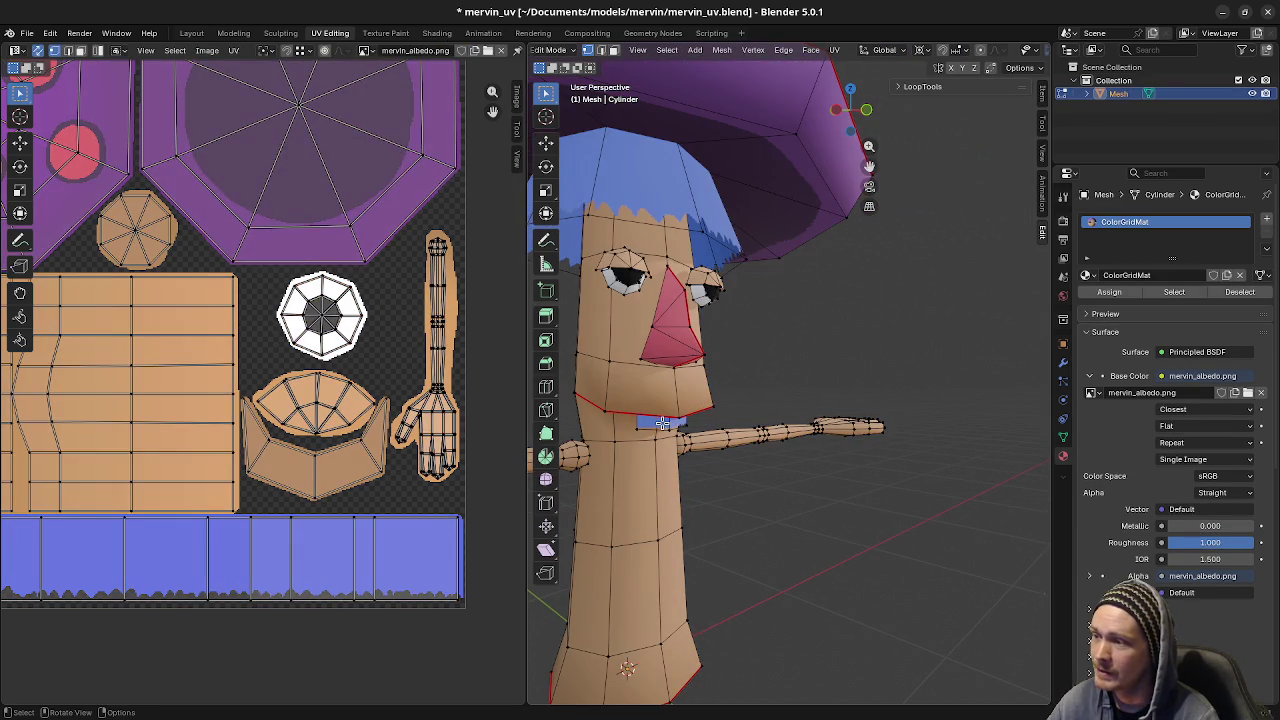
key("l")
middle_click_drag(662, 424, 735, 472)
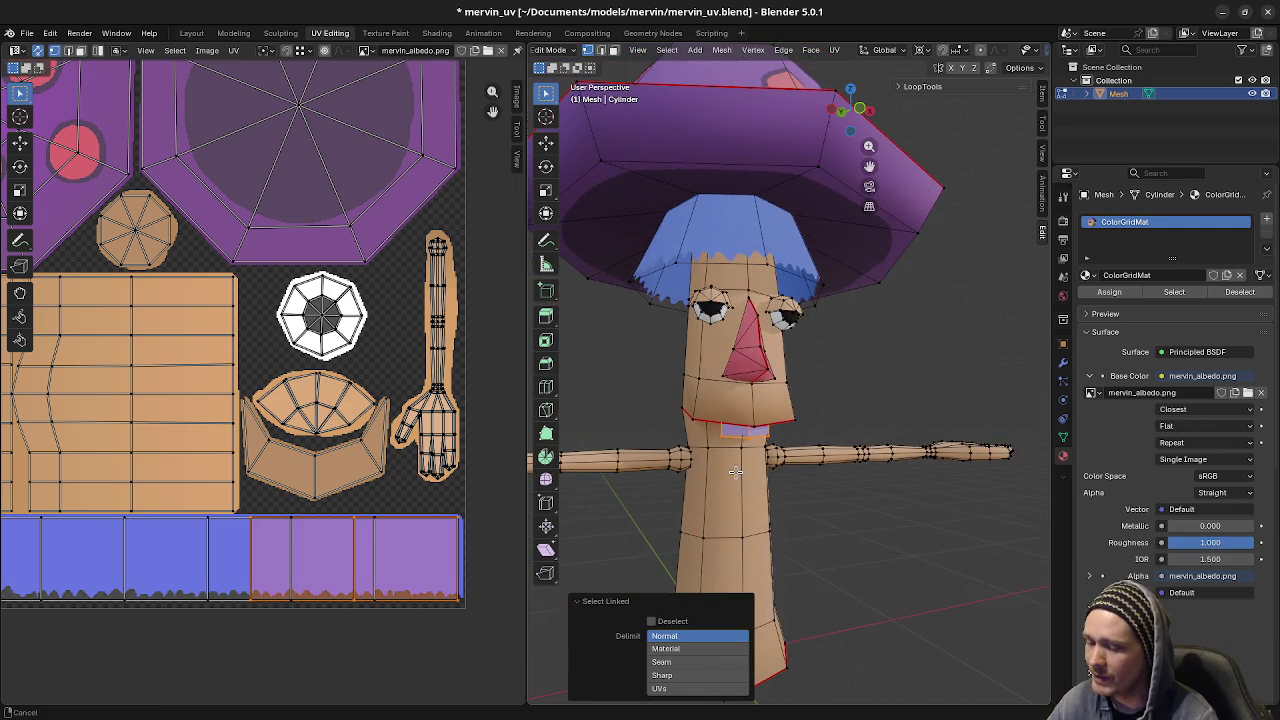
key("KP_3")
key("KP_1")
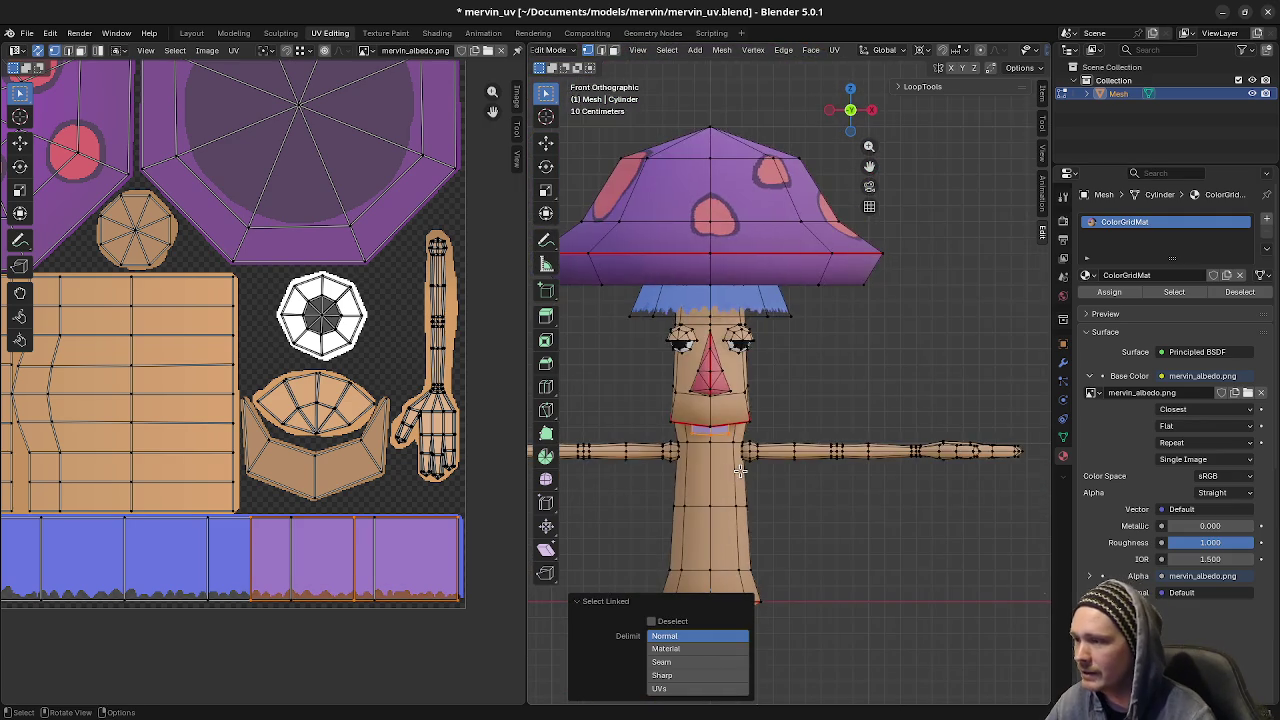
scroll(737, 466, "up", 4)
scroll(790, 445, "up", 1)
- Lower the mouth edge along Z, shift the blue face along Y, and leave Edit Mode
key("g")
key("z")
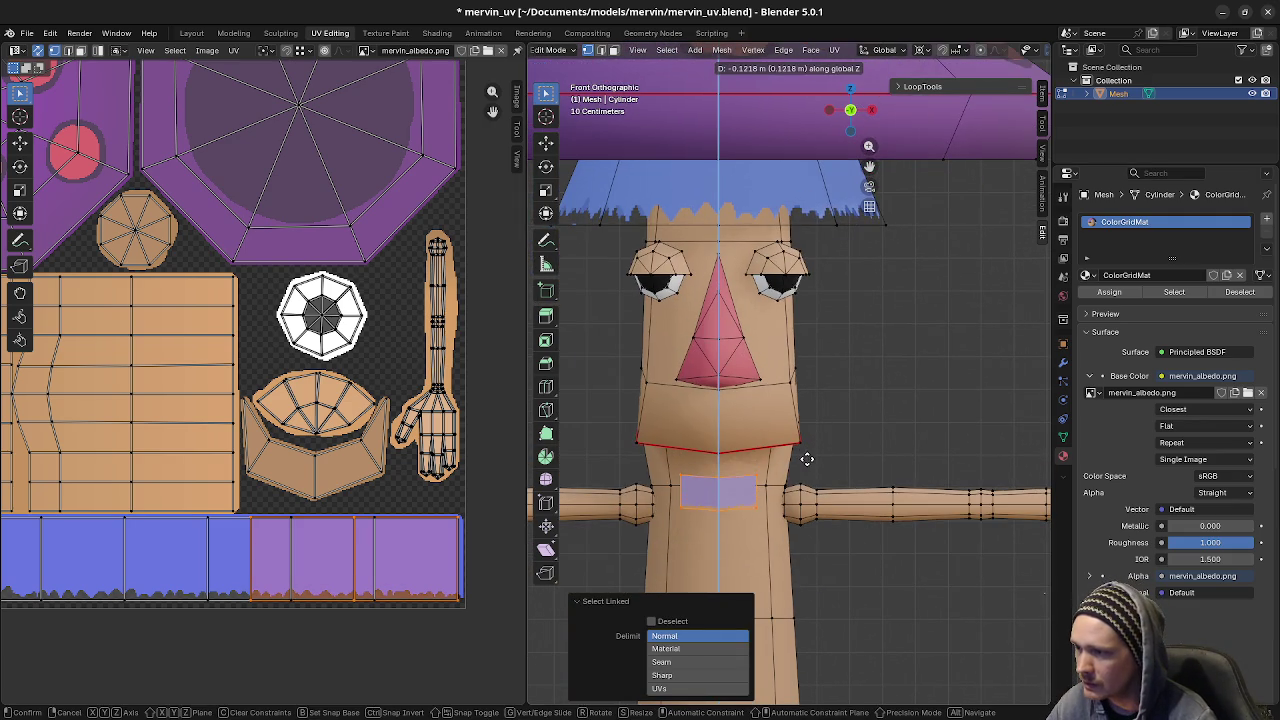
left_click(806, 460)
mouse_move(806, 460)
middle_mouse_down()
mouse_move(918, 515)
mouse_move(880, 443)
mouse_move(886, 466)
mouse_move(816, 450)
middle_mouse_up()
key("g")
key("y")
left_click(869, 441)
scroll(886, 466, "down", 3)
key("n")
key("Tab")
left_click(816, 450)
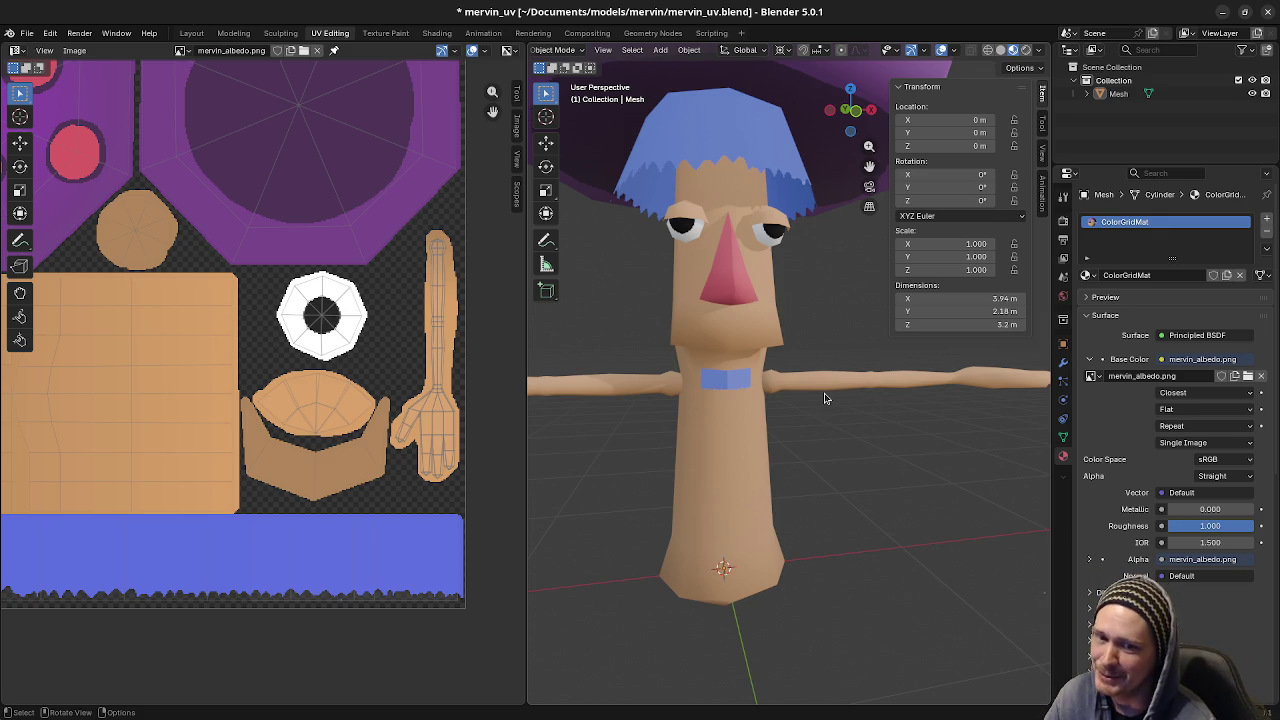
- Orbit to a side view and re-enter Edit Mode with nothing selected
middle_click_drag(803, 423, 880, 432)
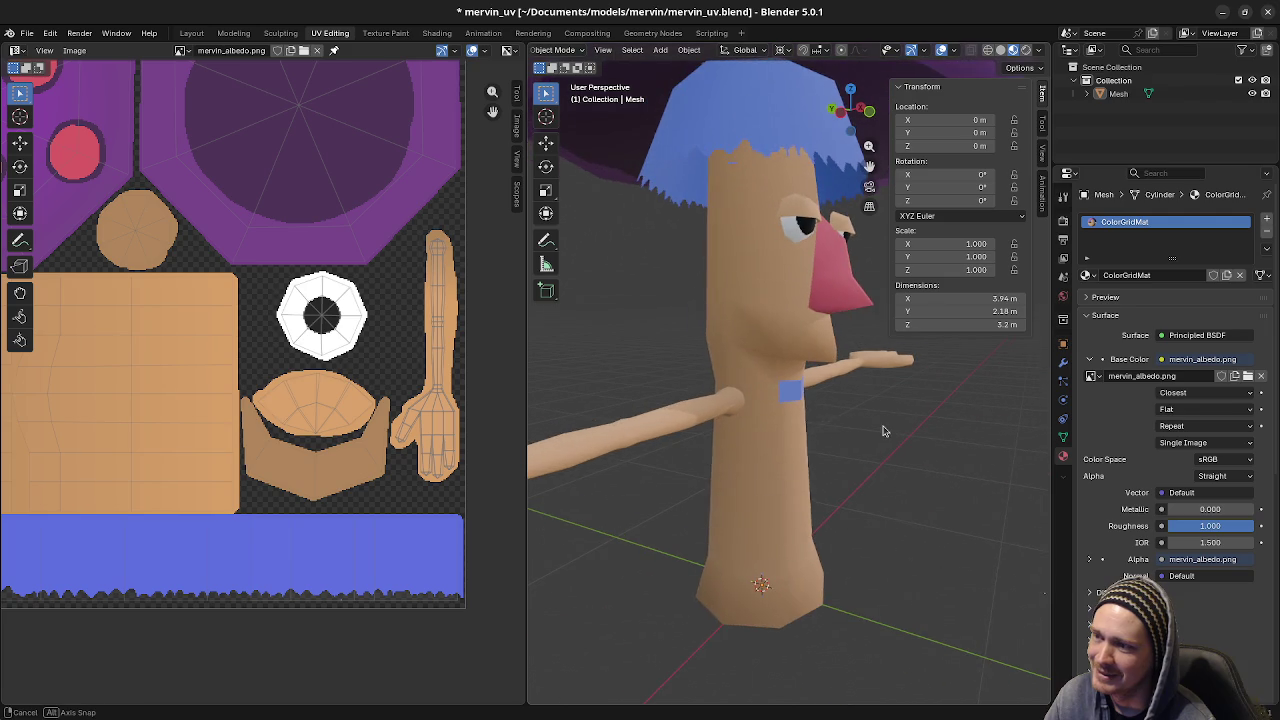
key("Tab")
key("a")
key("alt+a")
- Toggle Edit Mode and clear the mesh selection, undoing the stray neck-face selection
middle_click_drag(801, 411, 765, 405)
key("a")
key("Tab")
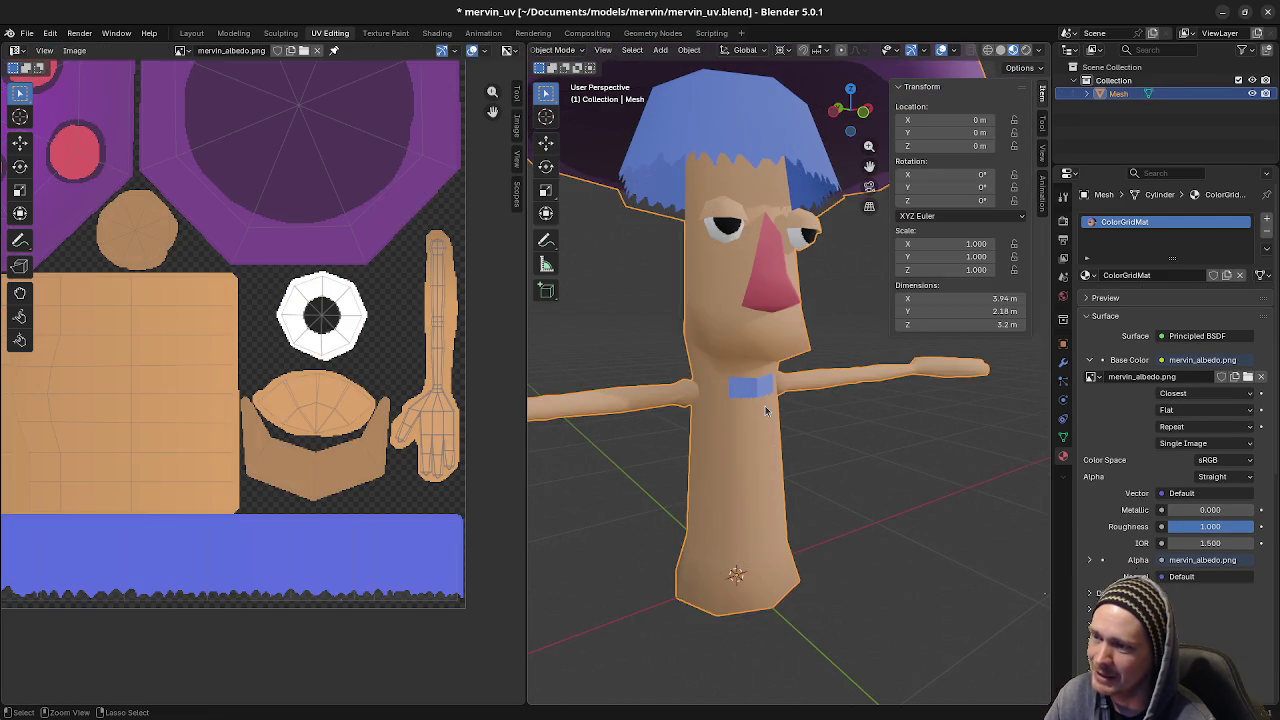
key("Tab")
key("alt+a")
key("ctrl+z")
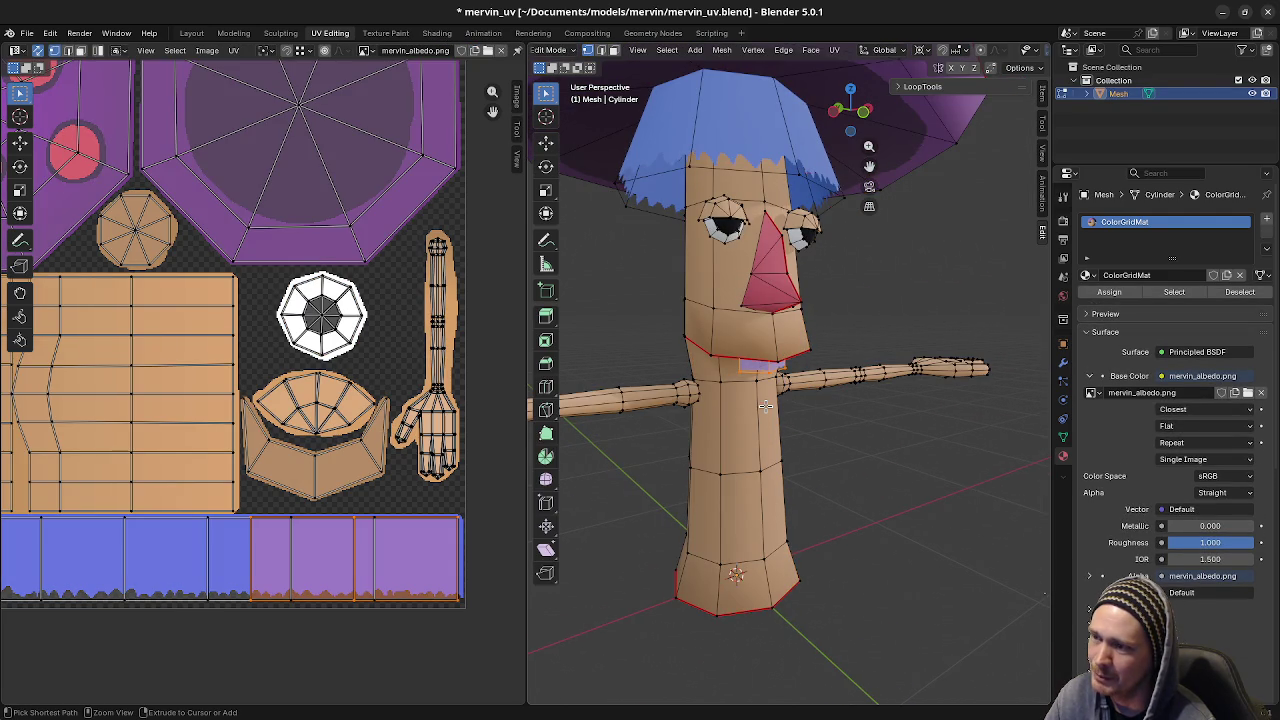
mouse_move(765, 405)
middle_mouse_down()
mouse_move(808, 394)
mouse_move(767, 395)
middle_mouse_up()
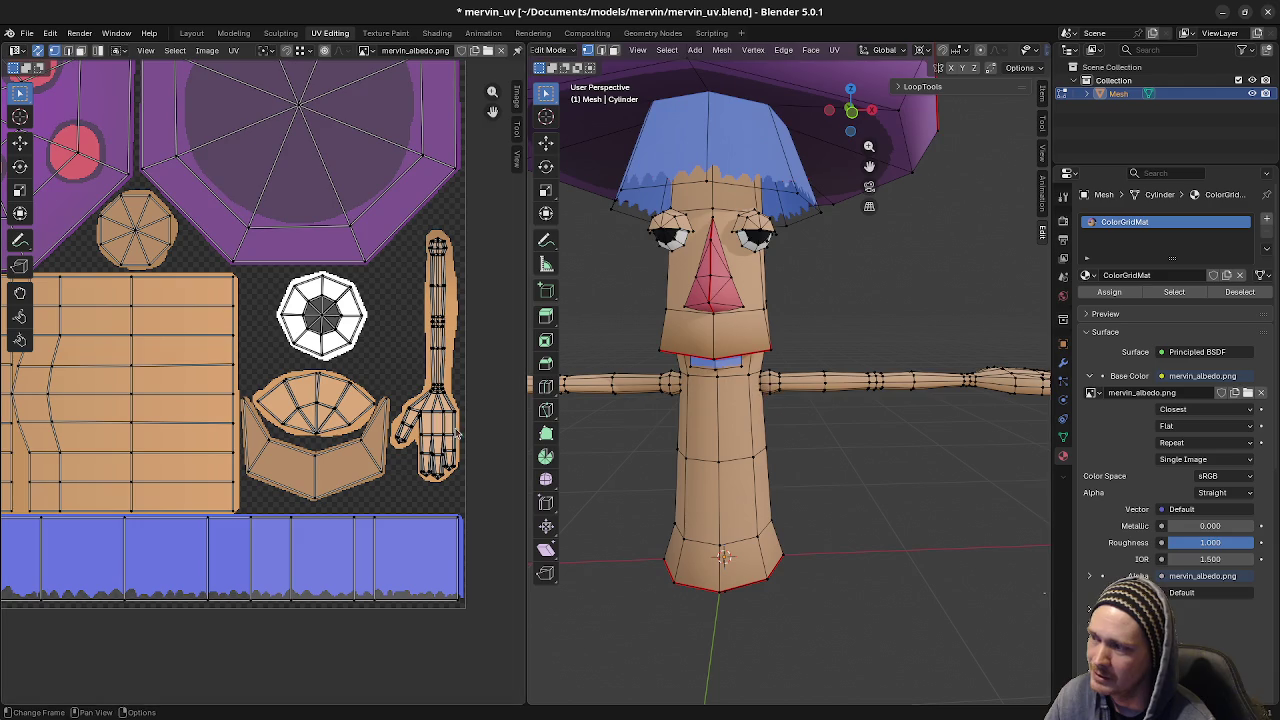
key("a")
key("alt+a")
key("a")
key("alt+a")
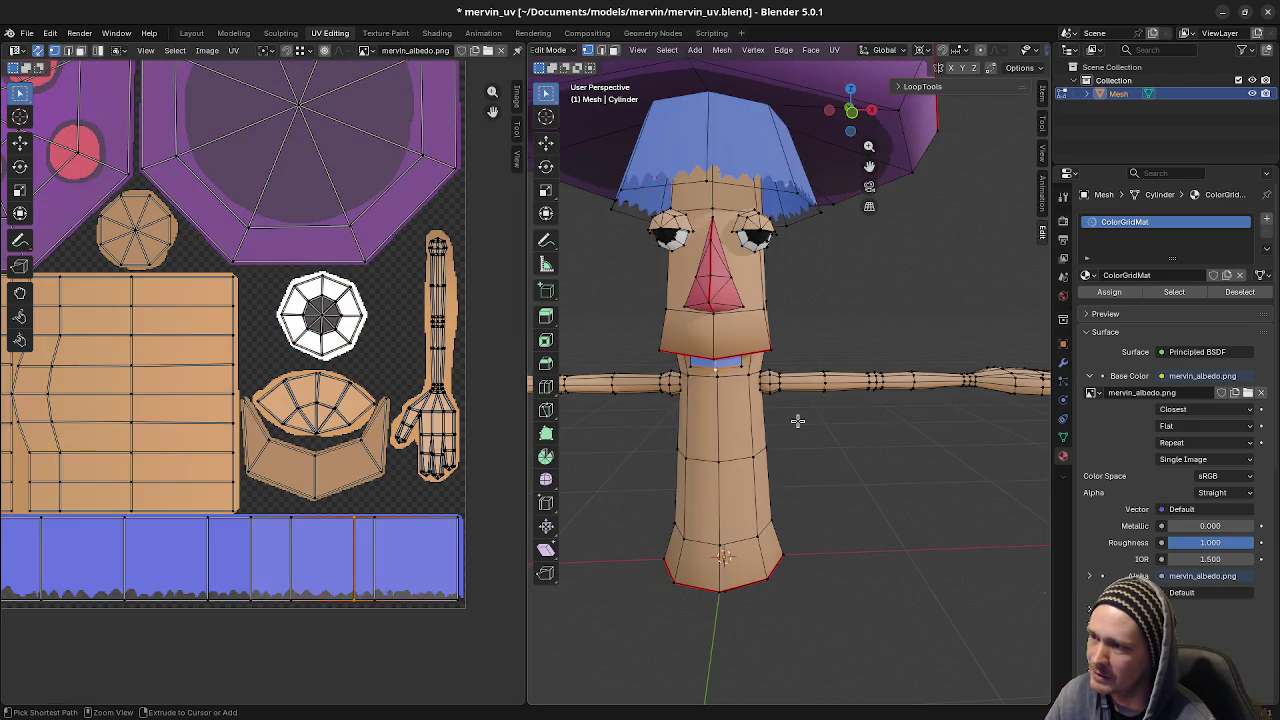
key("Tab")
key("alt+a")
key("a")
- Select the mouth band faces and paste their UVs onto the white texture area
key("Tab")
key("3")
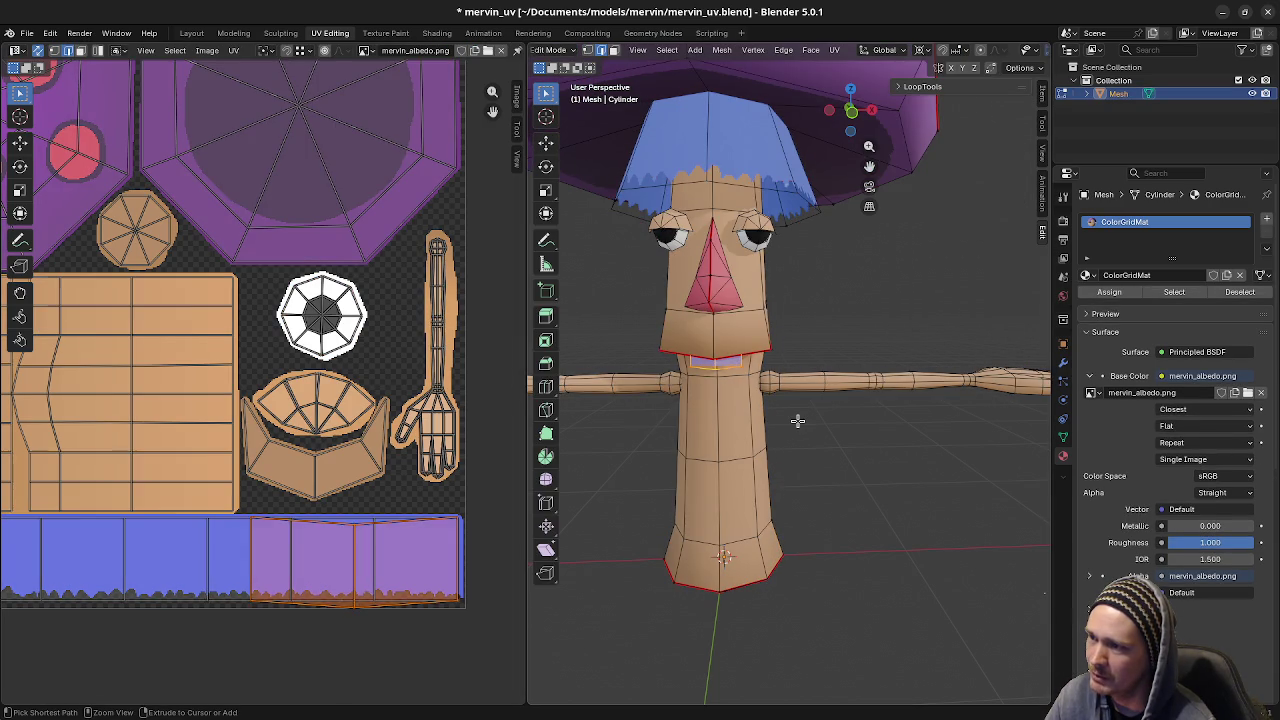
key("ctrl+v")
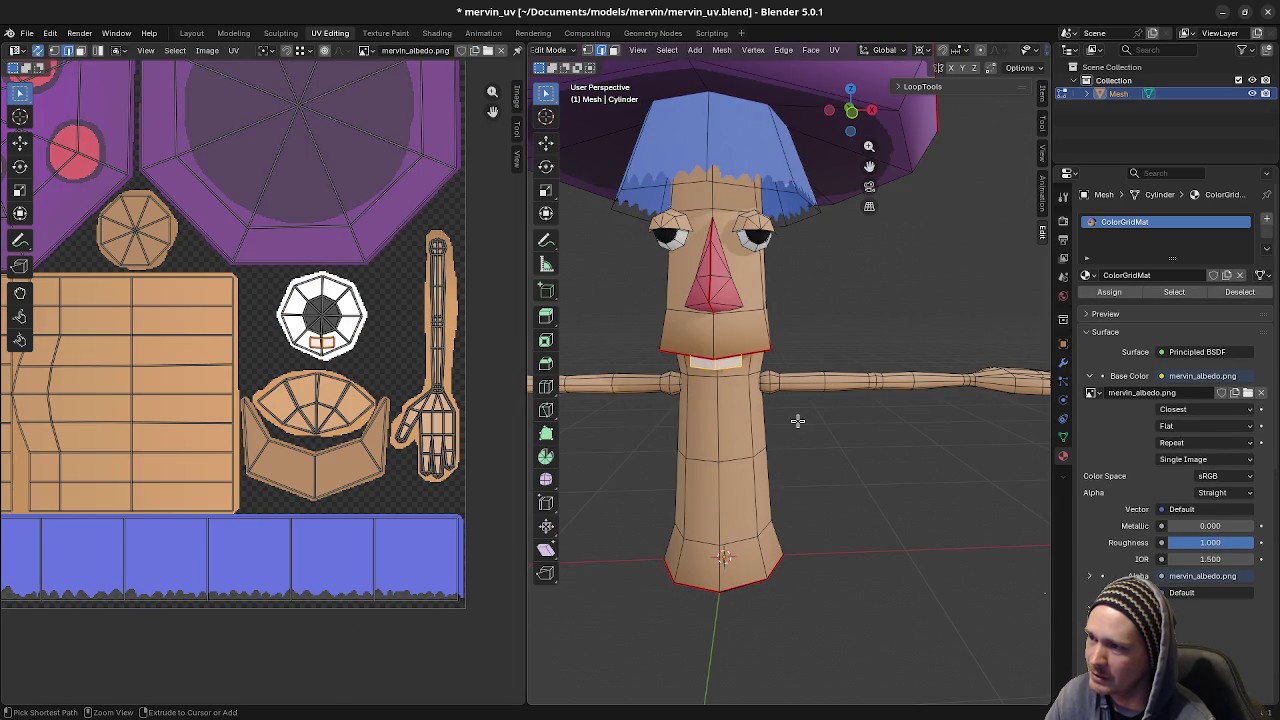
mouse_move(768, 420)
middle_mouse_down()
mouse_move(788, 421)
mouse_move(778, 380)
middle_mouse_up()
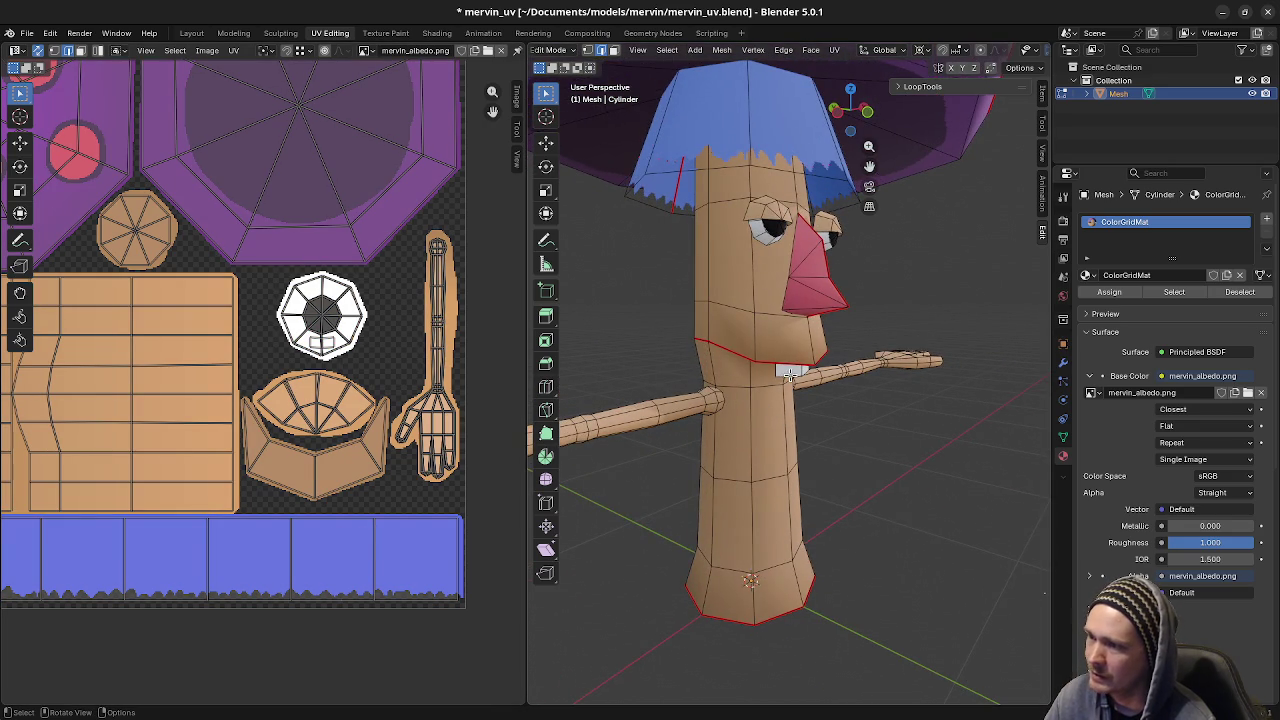
- Select the linked mouth faces and zoom in on the front of the face
key("ctrl+l")
middle_click_drag(790, 374, 800, 416)
scroll(800, 416, "up", 1)
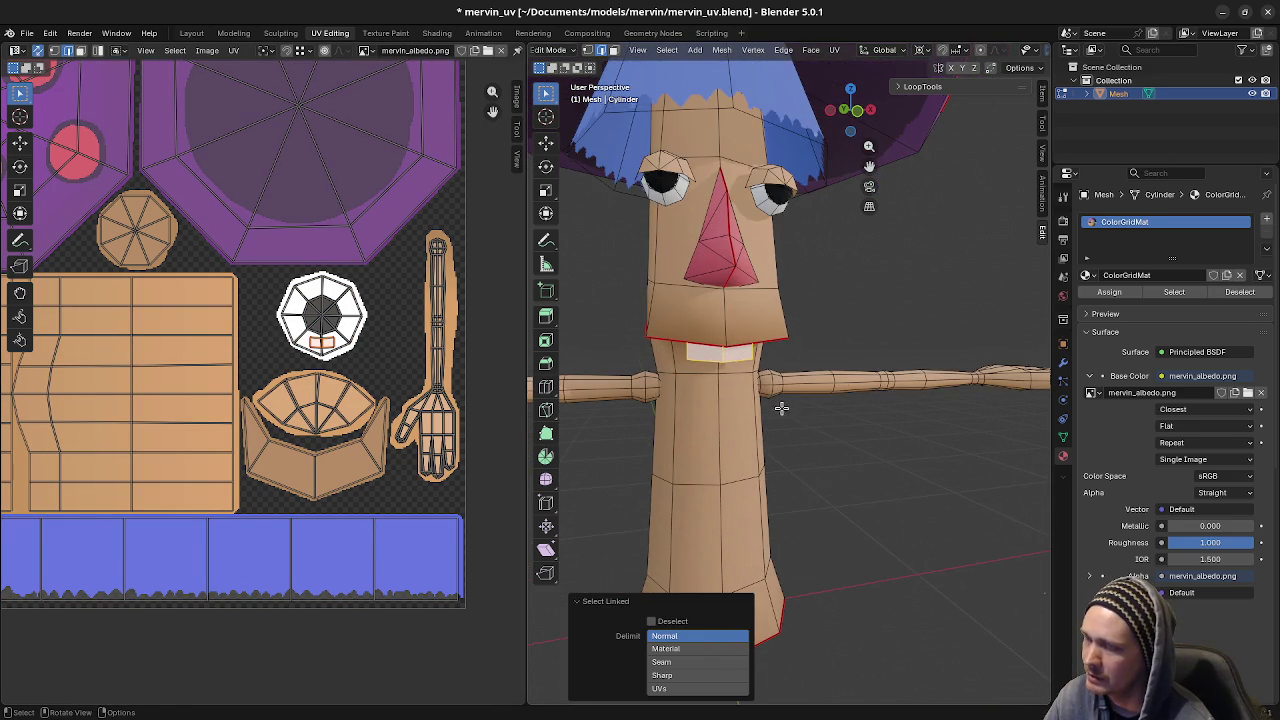
scroll(790, 412, "up", 1)
scroll(780, 408, "up", 1)
scroll(763, 400, "up", 1)
key("g")
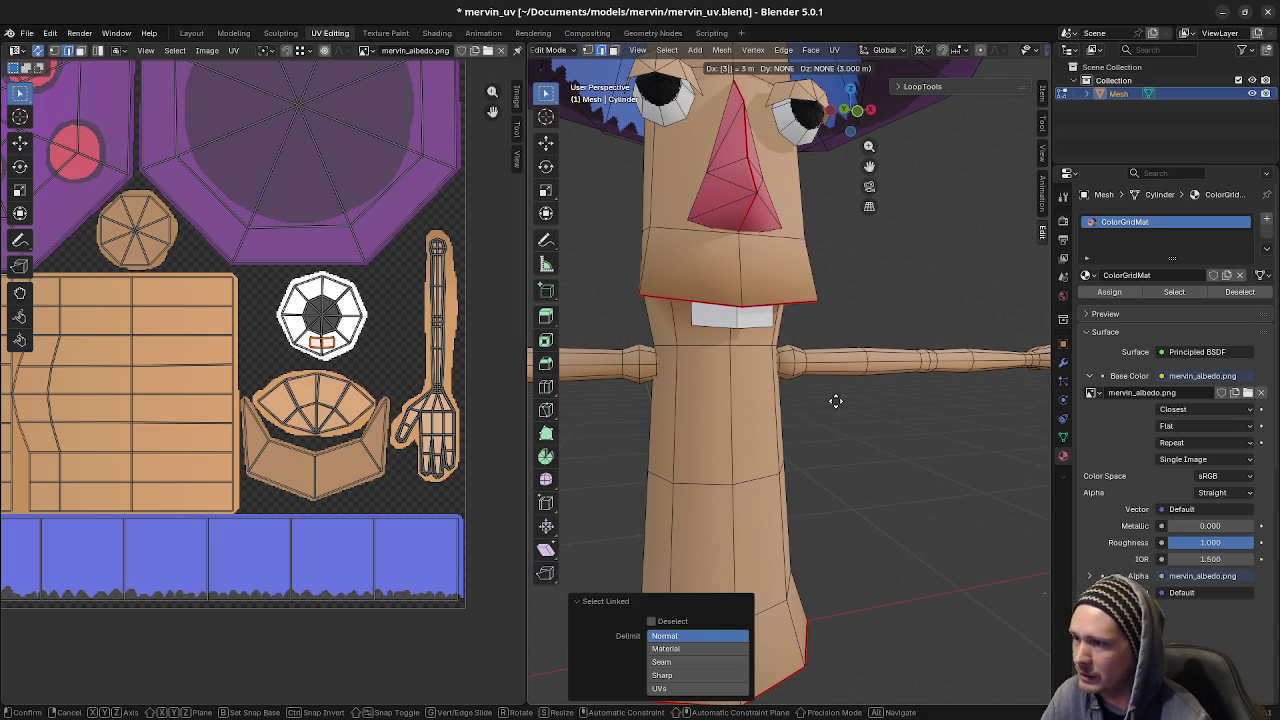
key("Escape")
- In side view, reposition the selected face and set the pivot point to Median Point
middle_click_drag(900, 420, 768, 446)
key("KP_3")
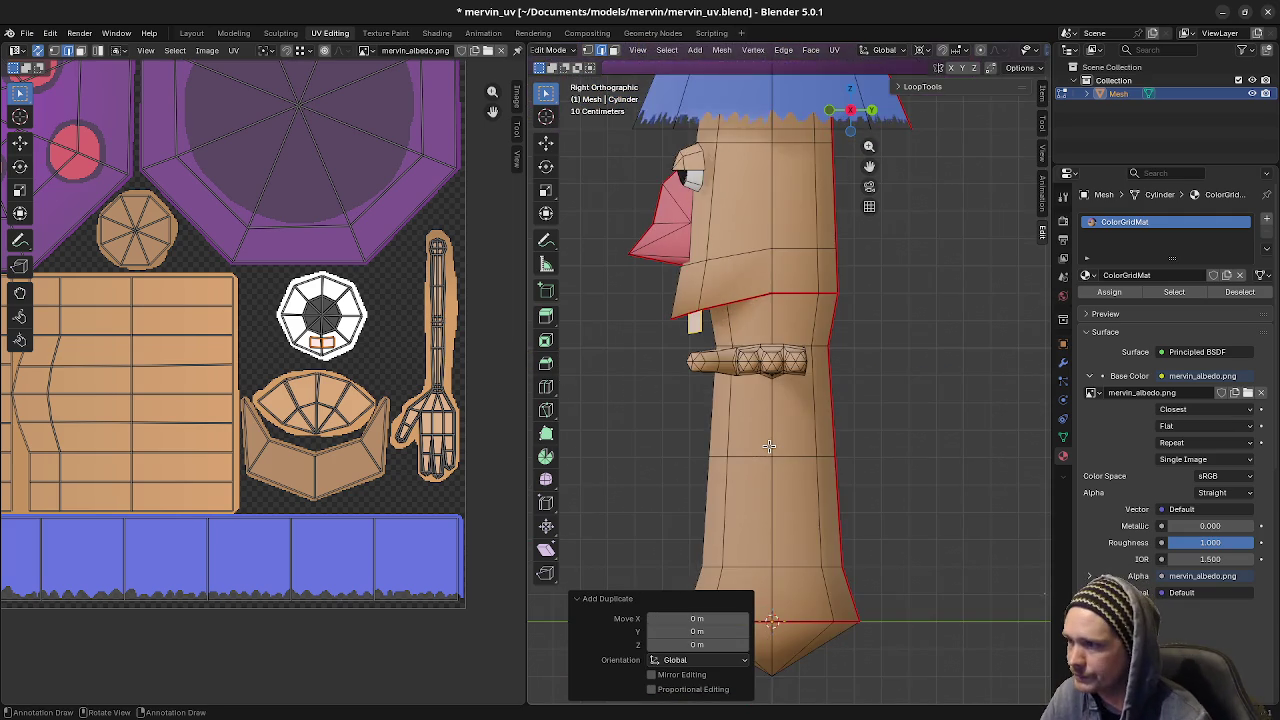
scroll(750, 430, "up", 2)
scroll(735, 415, "up", 1)
key("g")
left_click(730, 407)
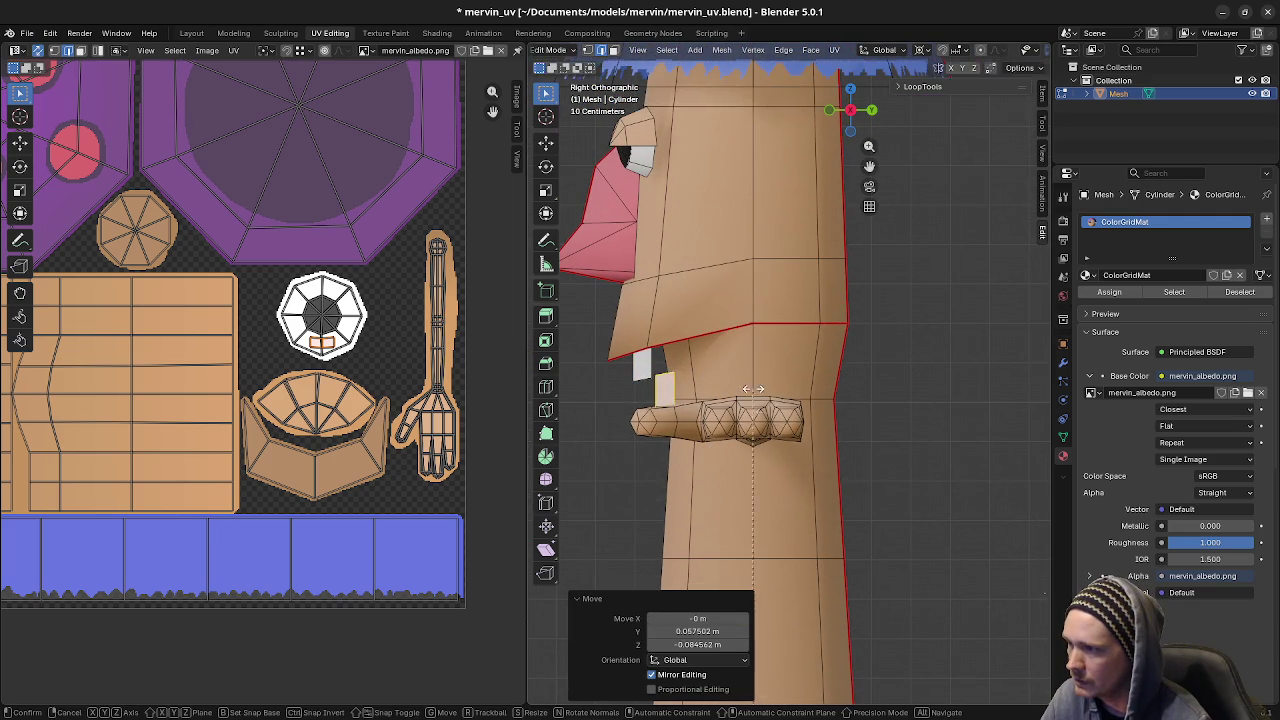
left_click(921, 50)
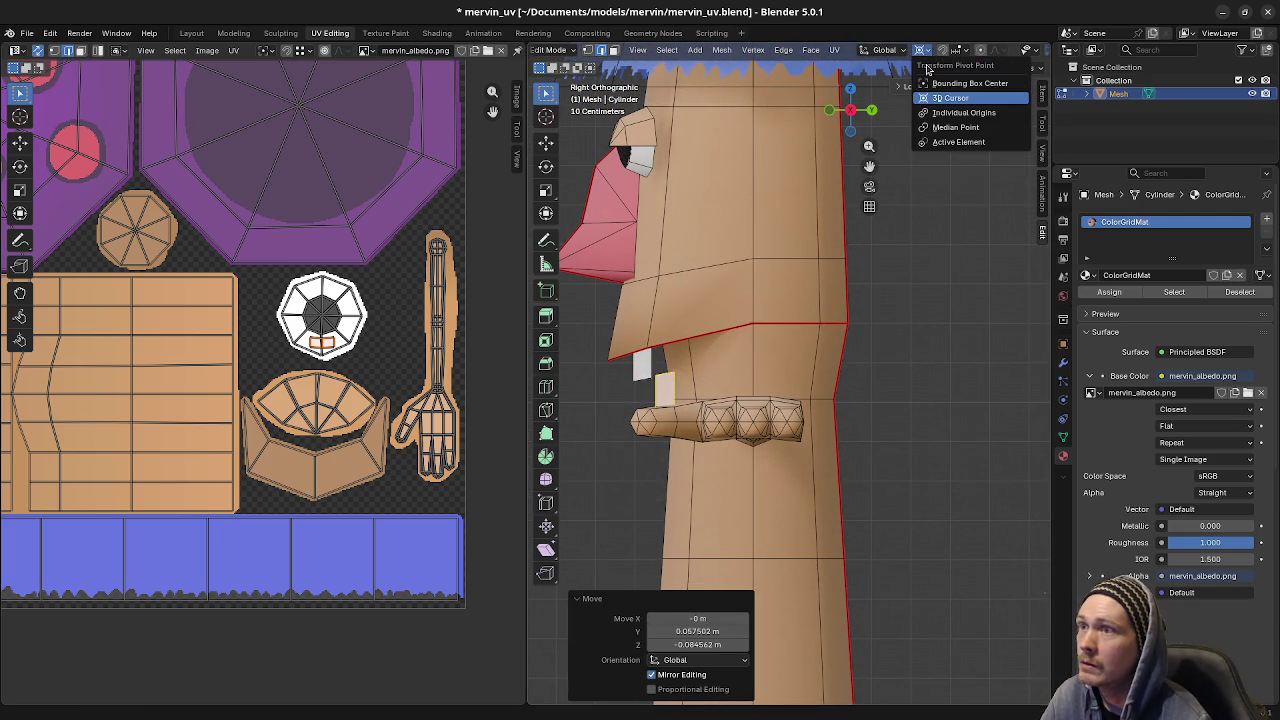
left_click(953, 128)
- Nudge the face into place and narrow it along X to 0.508
key("r")
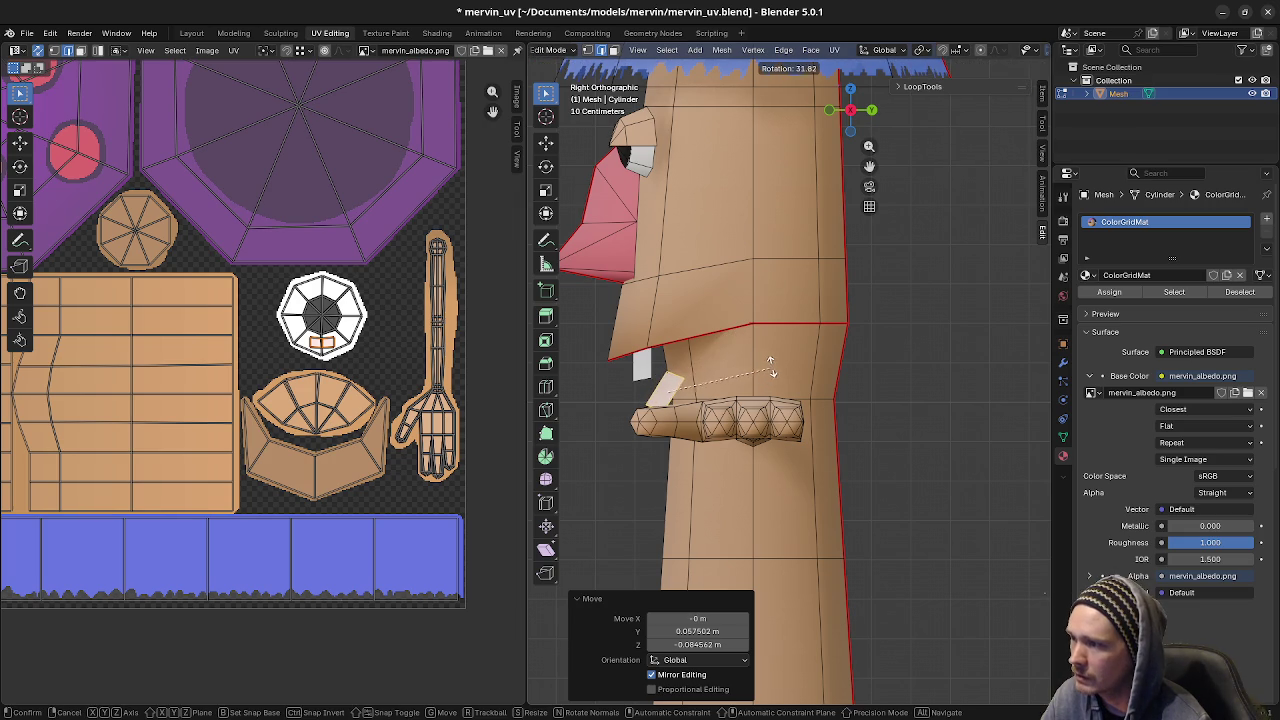
key("Escape")
key("g")
left_click(770, 372)
mouse_move(775, 385)
middle_mouse_down()
mouse_move(800, 408)
mouse_move(708, 418)
middle_mouse_up()
key("s")
key("x")
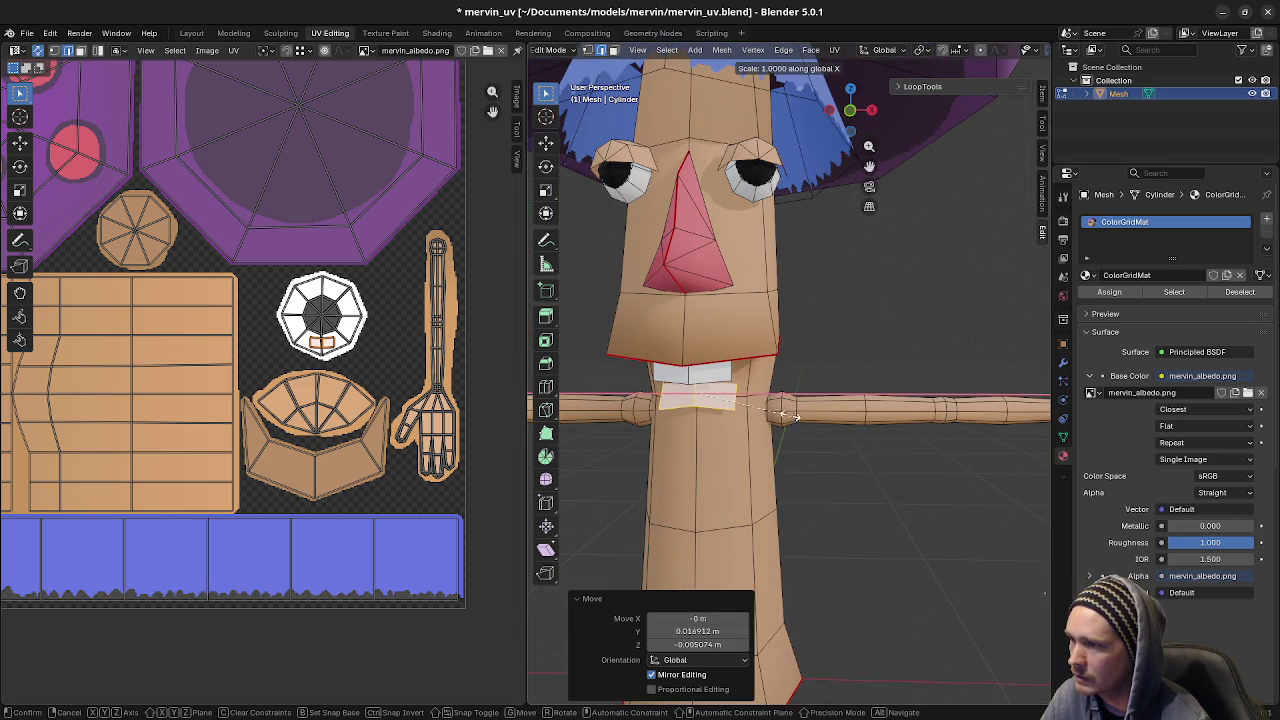
left_click(745, 405)
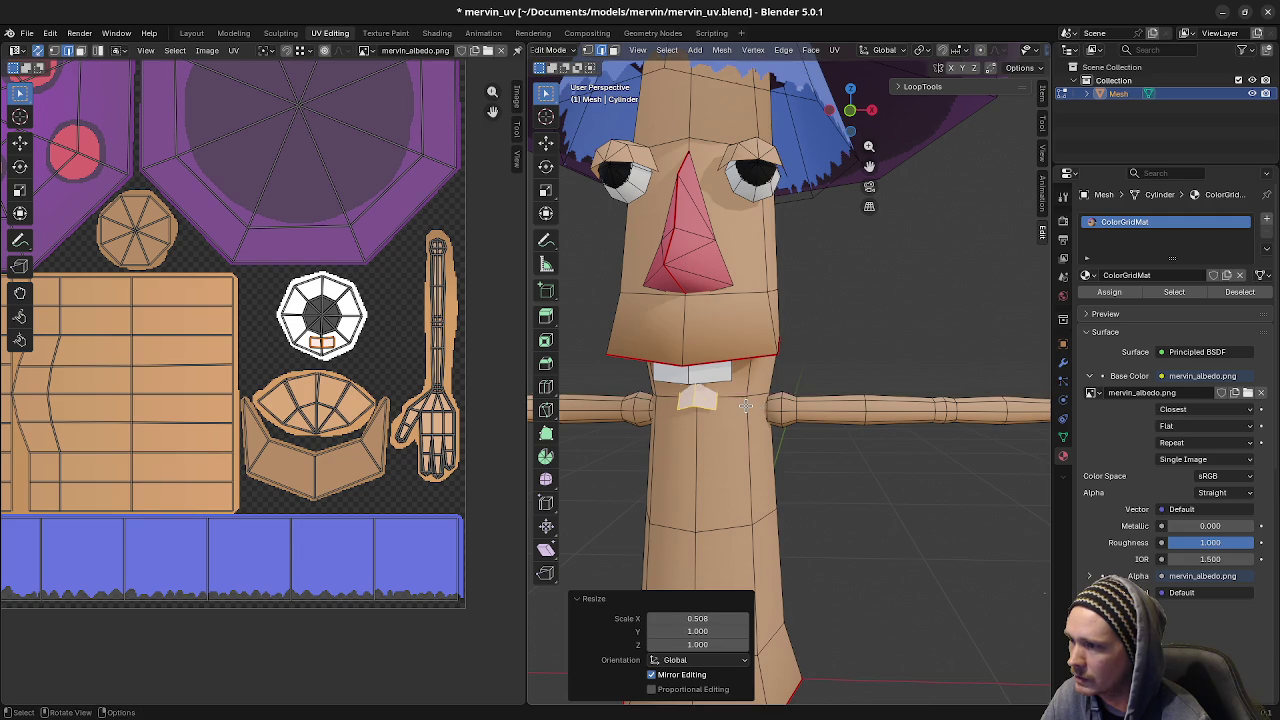
- Tilt the small face by -13.6°
middle_click_drag(745, 405, 725, 443)
scroll(725, 443, "up", 2)
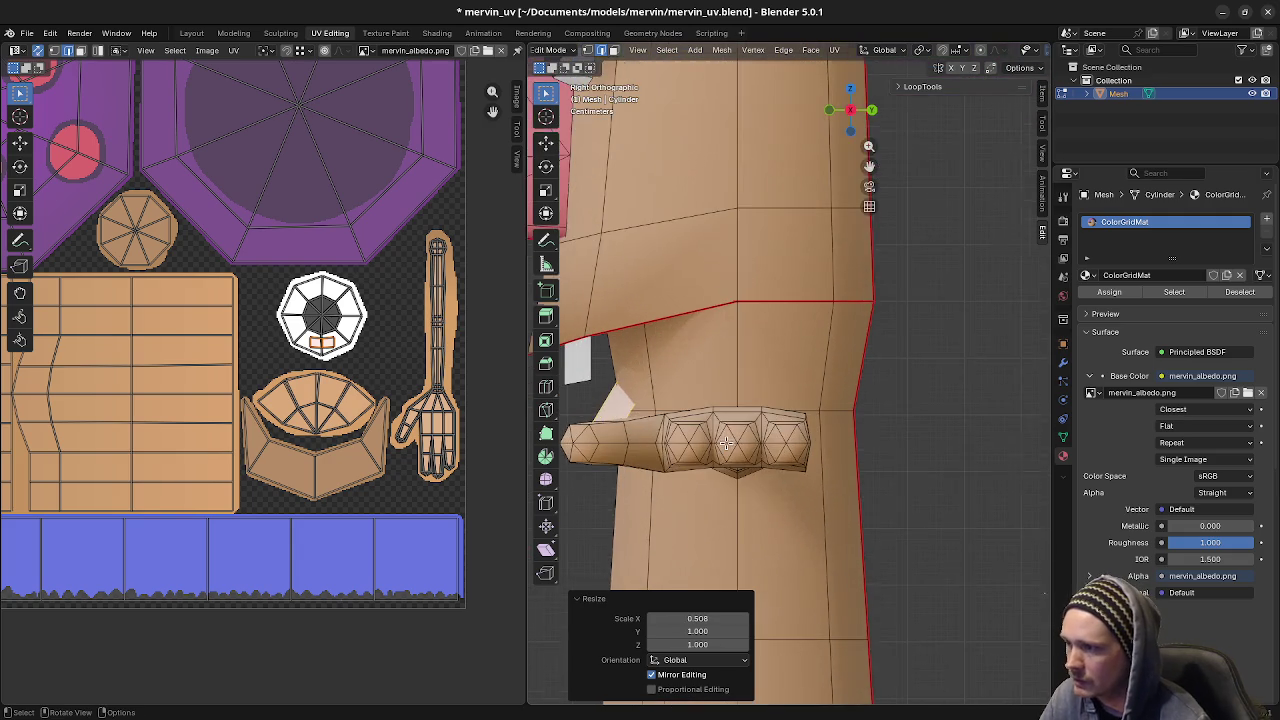
scroll(725, 443, "up", 2)
key("r")
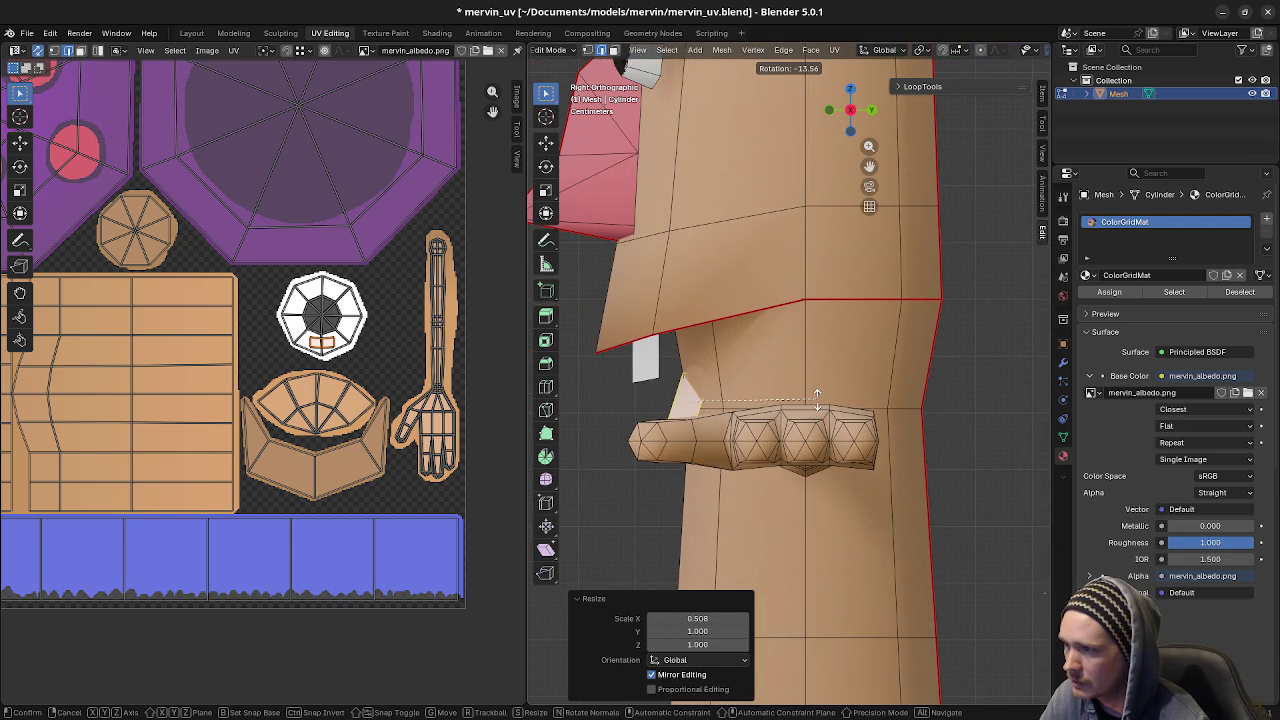
left_click(818, 398)
- Move the face back along Y and lower it 0.024 m along Z
middle_click_drag(818, 398, 759, 421)
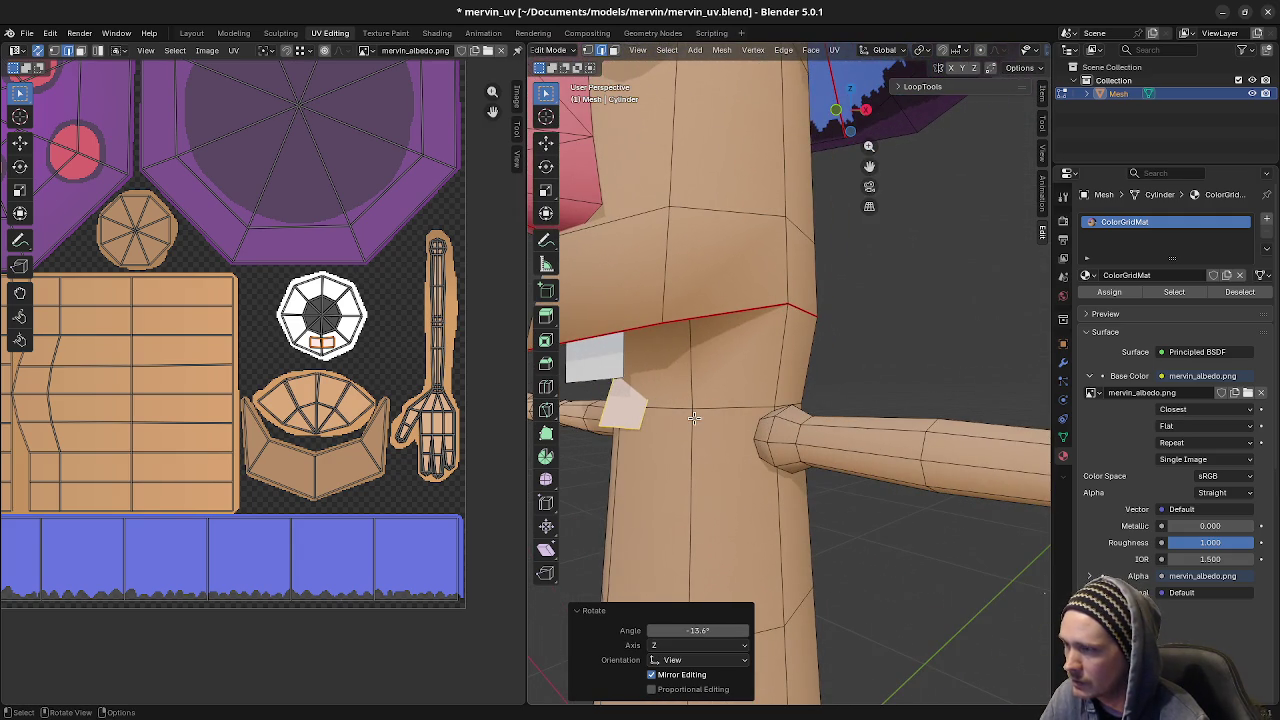
key("g")
key("y")
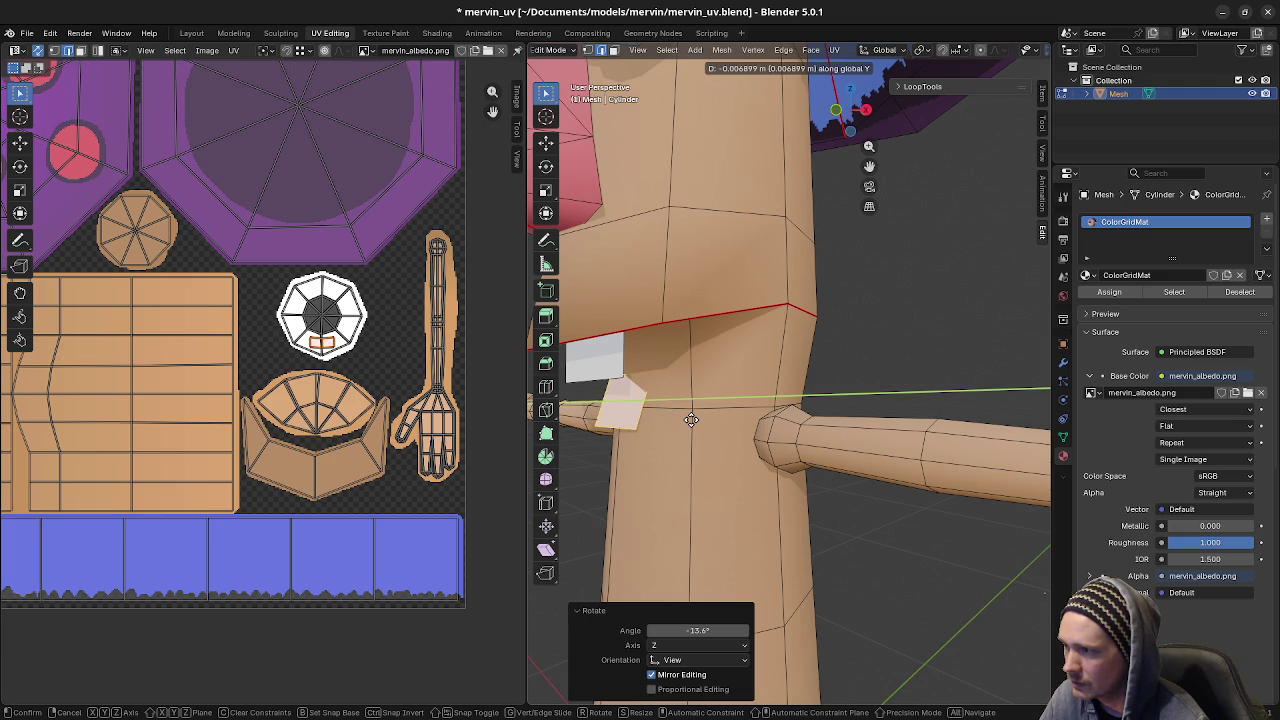
left_click(692, 421)
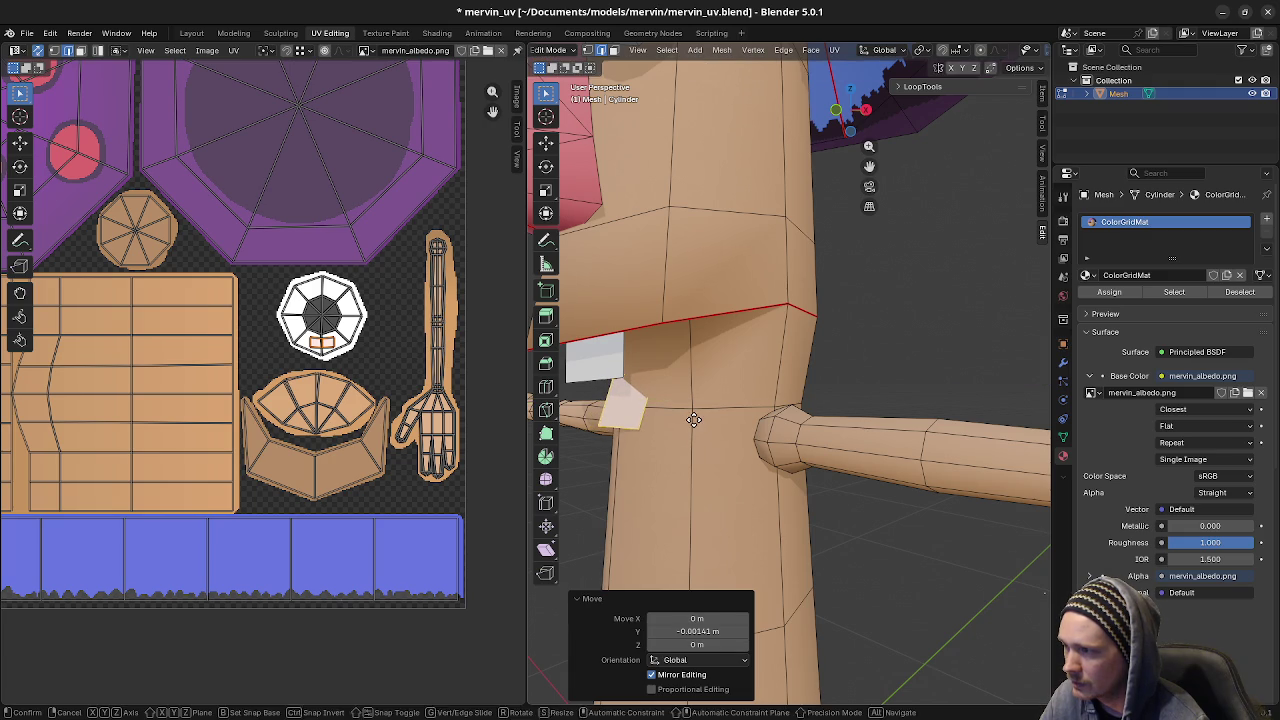
key("g")
key("z")
left_click(700, 431)
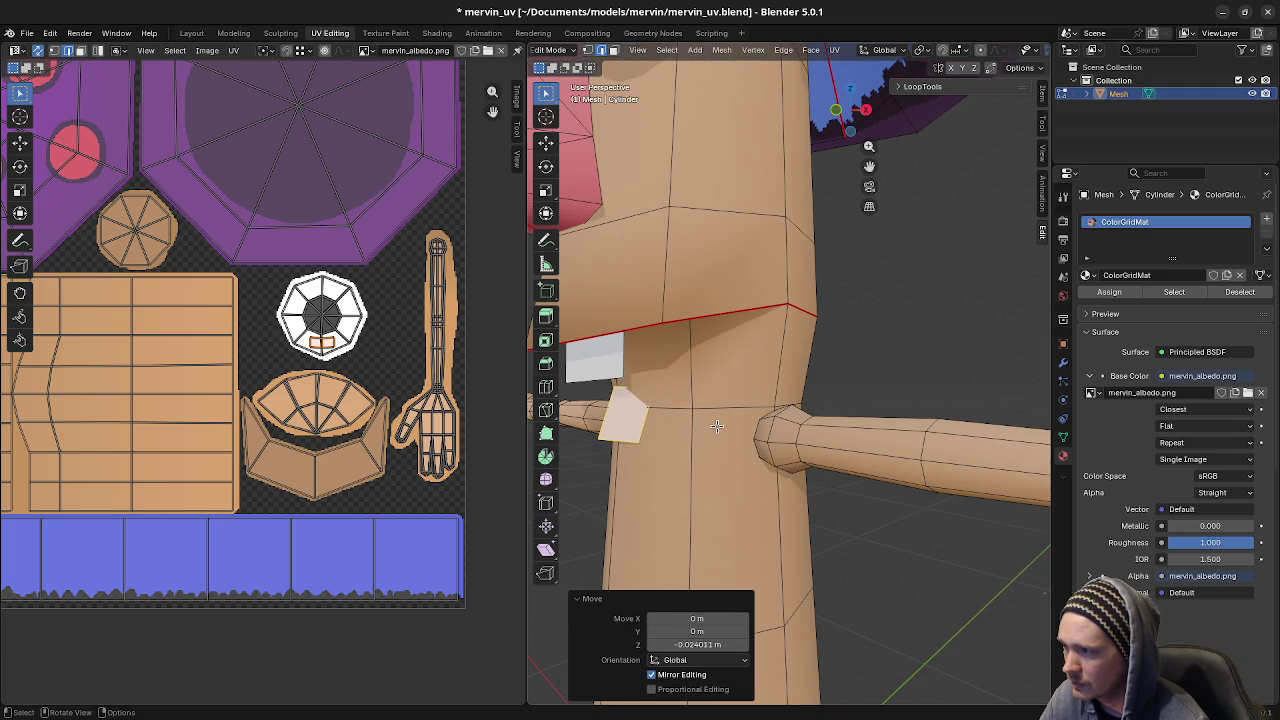
scroll(666, 438, "down", 5)
middle_click_drag(666, 438, 462, 455)
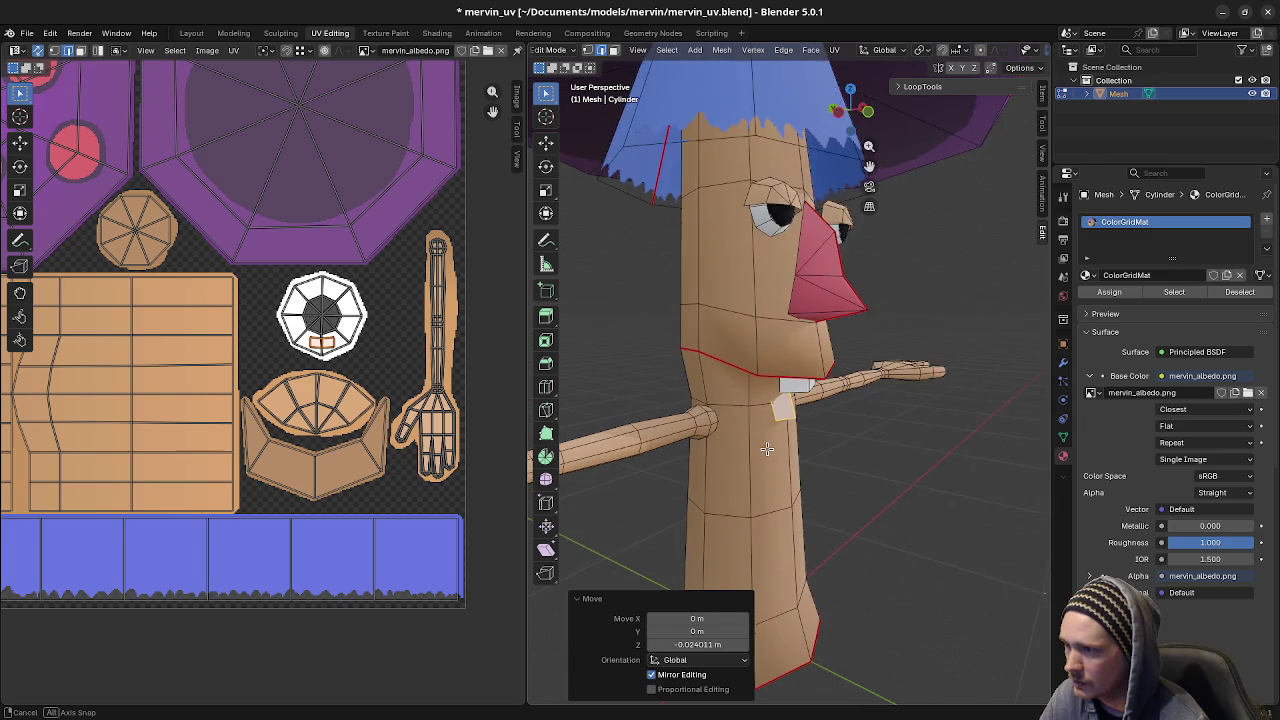
- Move and scale the face's UV quad so it covers the blue strip of the texture
key("g")
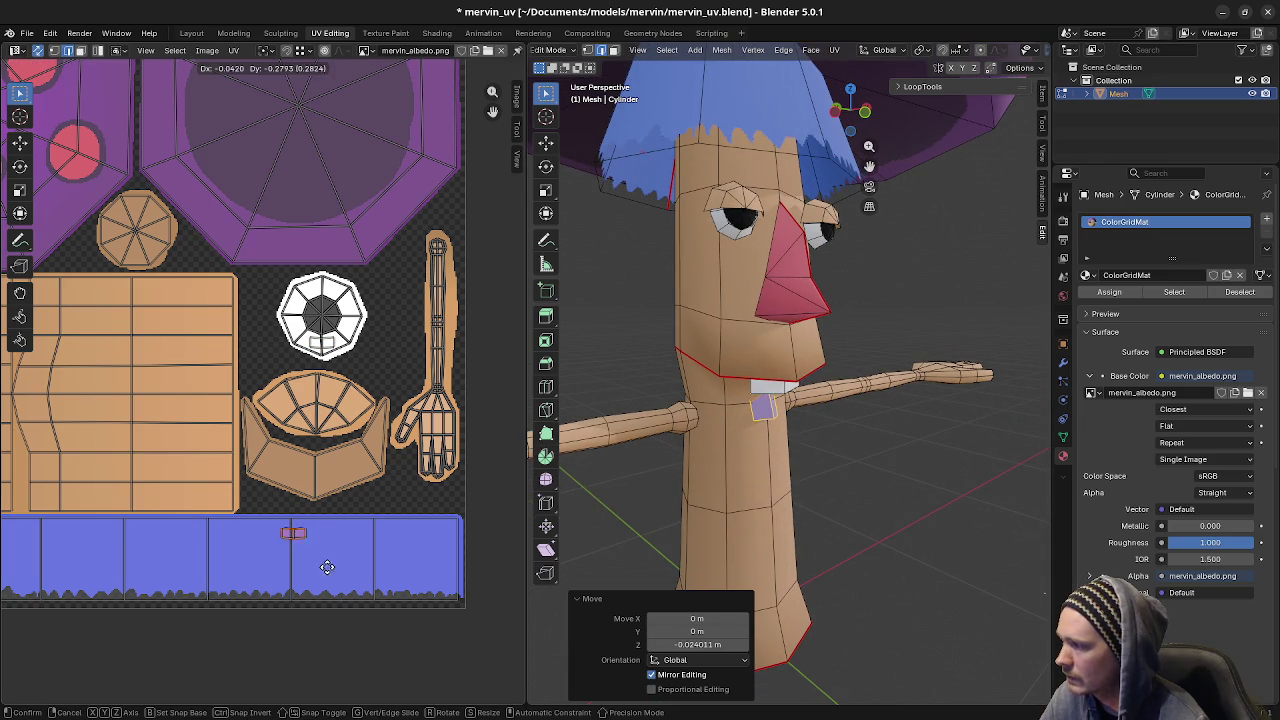
left_click(290, 575)
key("s")
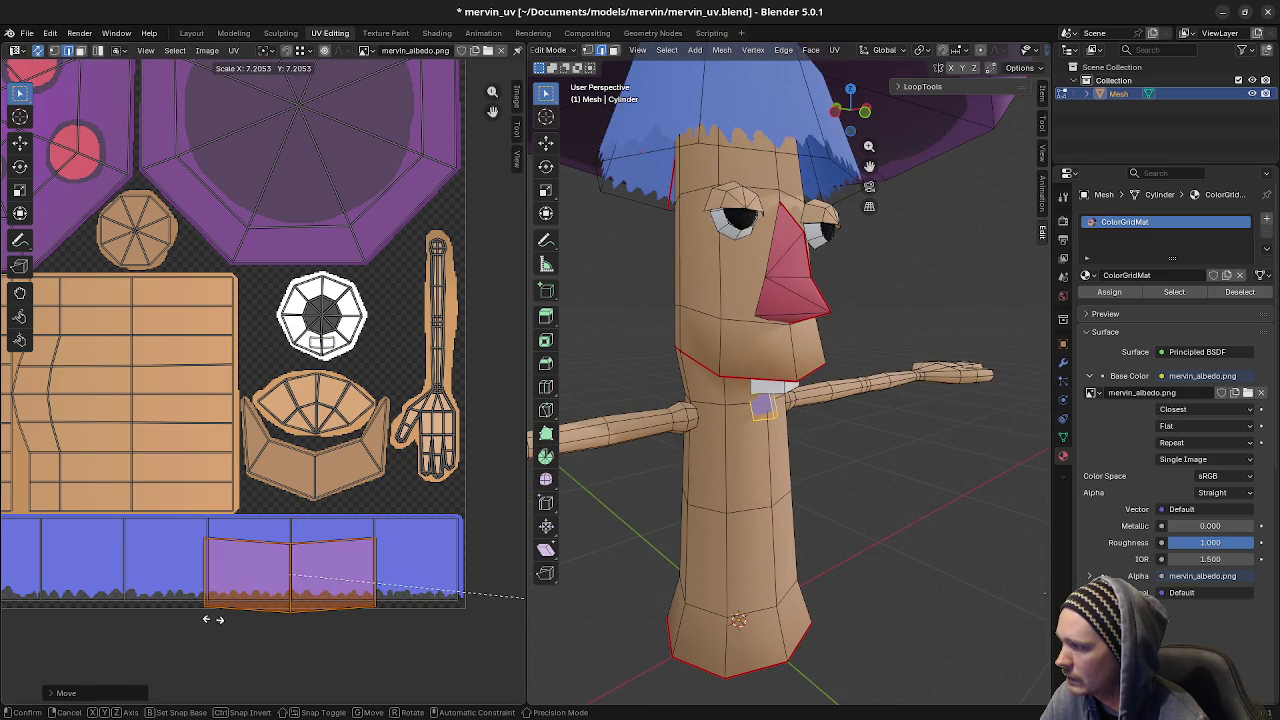
key("g")
left_click(248, 605)
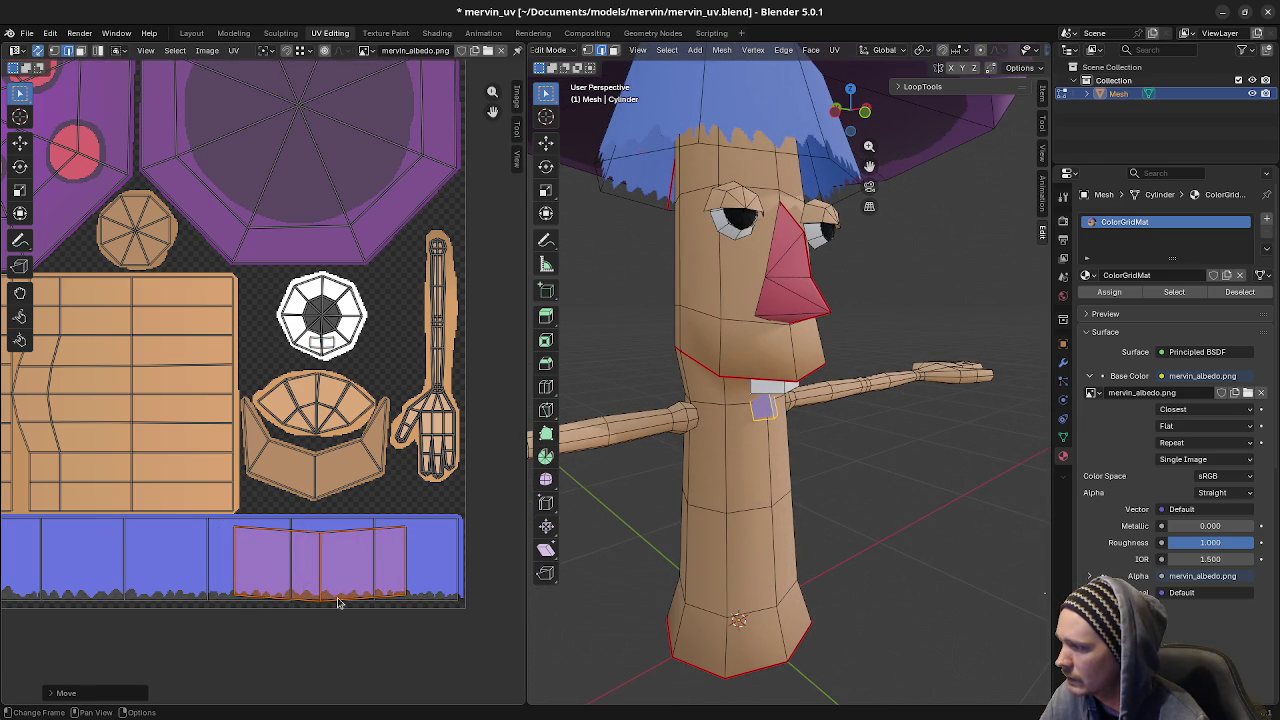
key("s")
left_click(440, 555)
key("g")
left_click(470, 612)
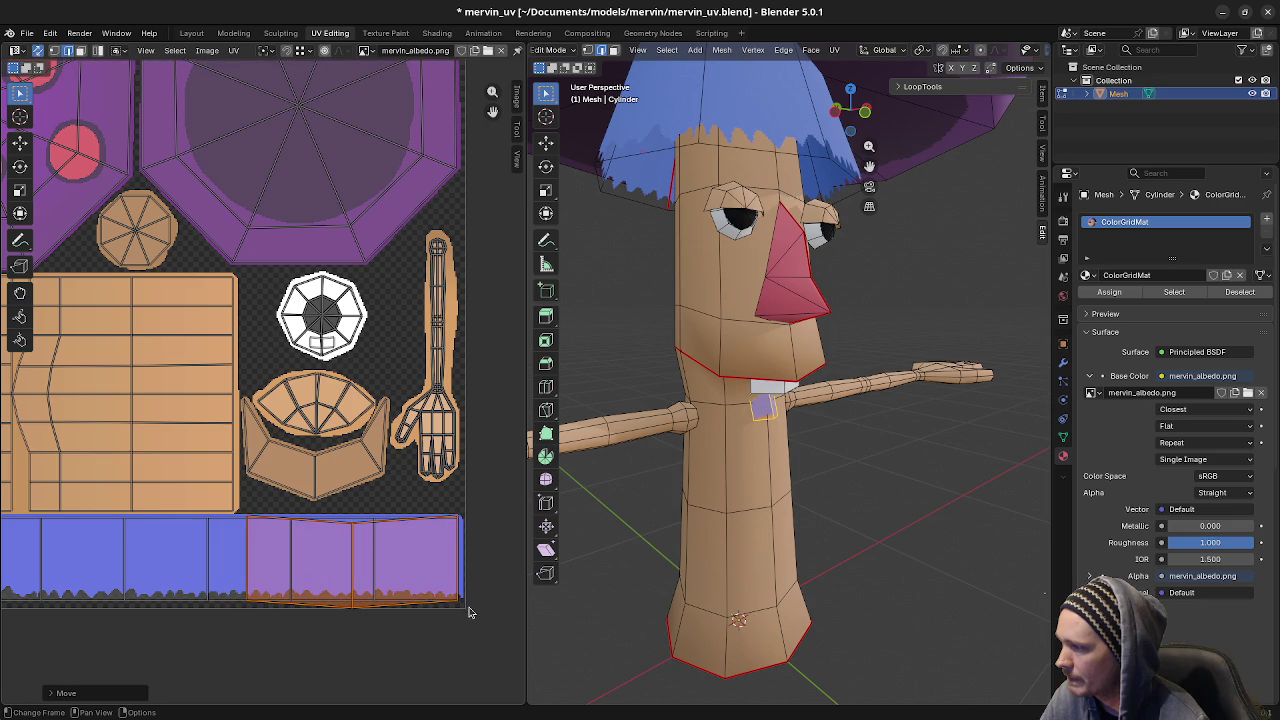
- Adjust individual UV vertices vertically on the strip, then check the blue patch in Object Mode
key("1")
left_click(352, 607)
key("g")
key("y")
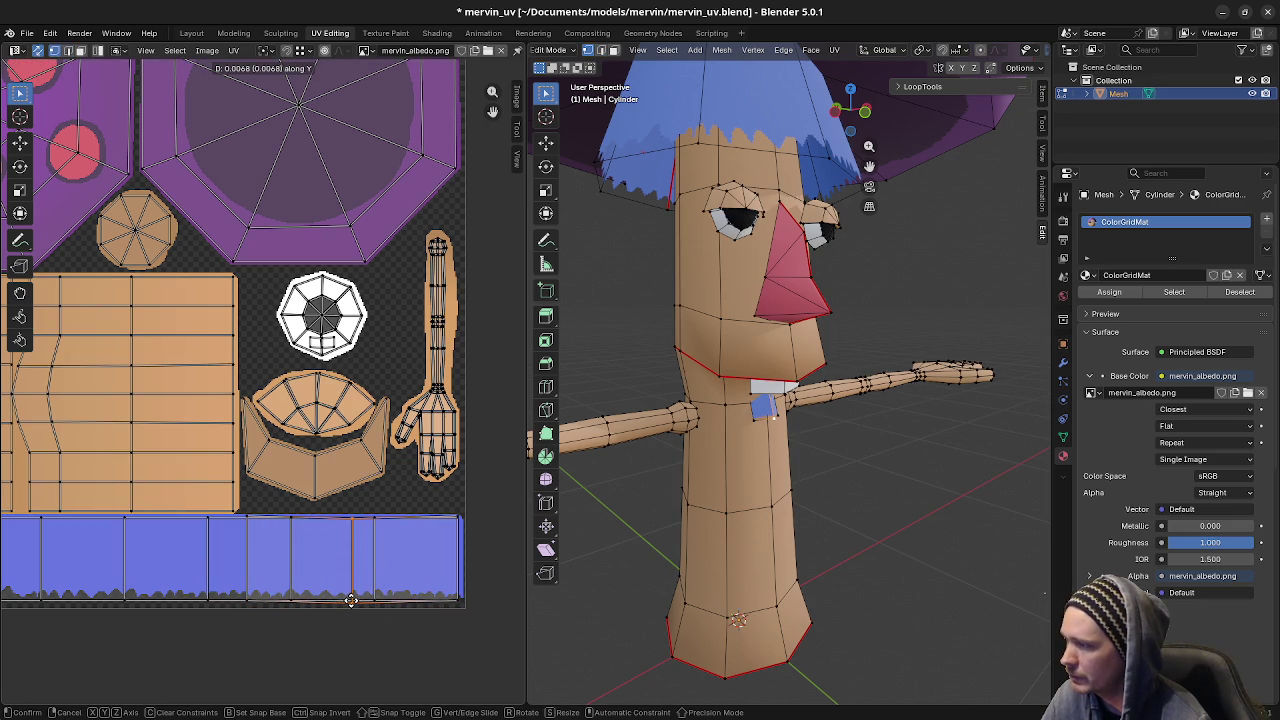
left_click(351, 600)
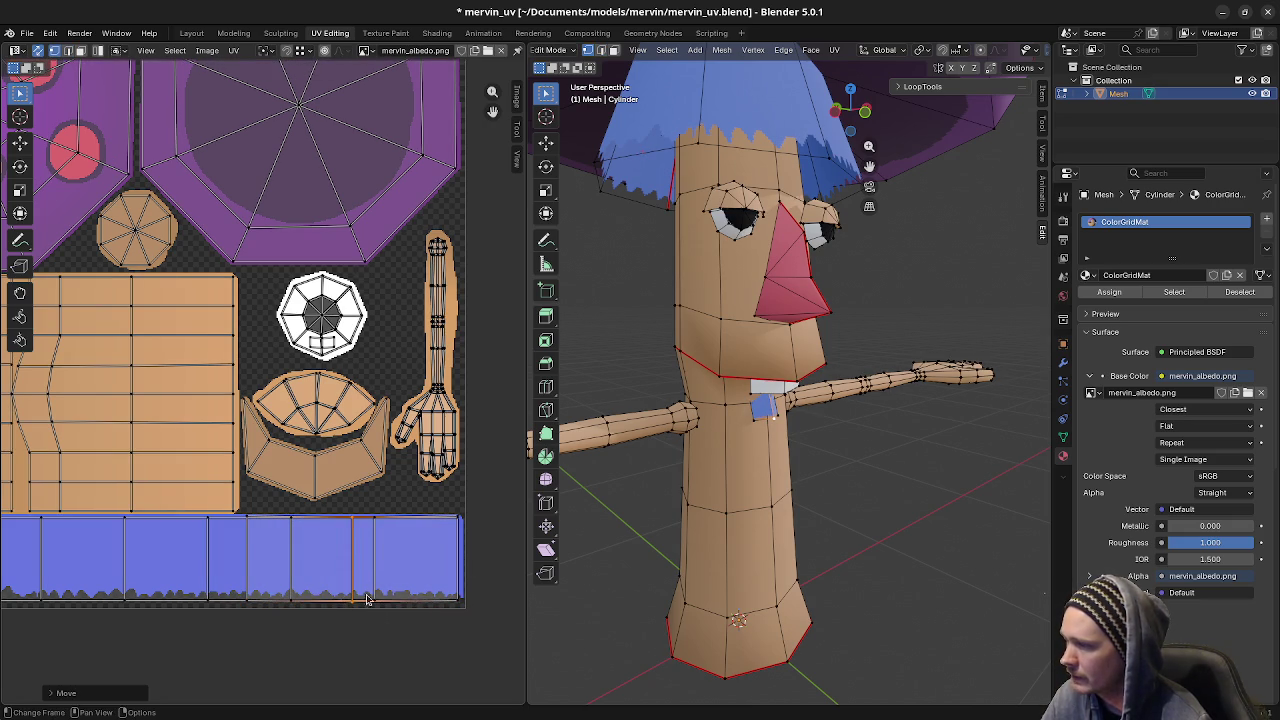
mouse_move(822, 476)
middle_mouse_down()
mouse_move(725, 482)
mouse_move(780, 483)
mouse_move(846, 457)
mouse_move(742, 463)
middle_mouse_up()
key("Tab")
scroll(751, 463, "up", 2)
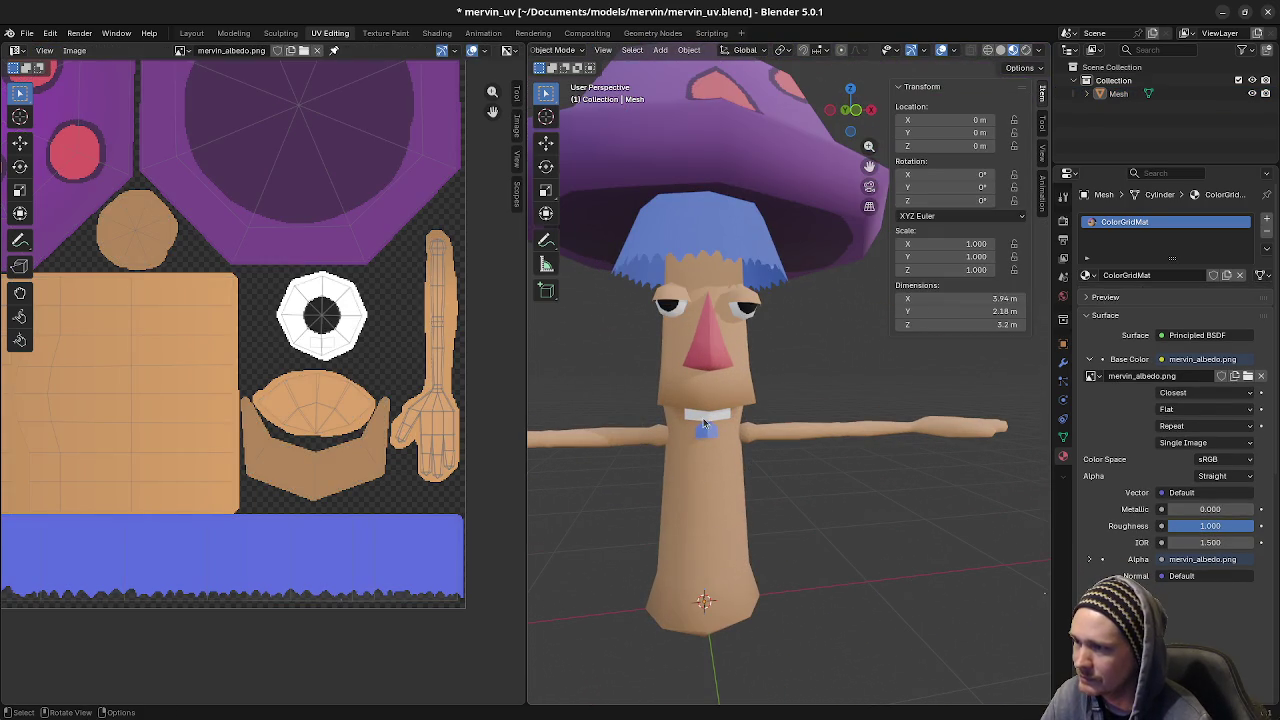
- Apply Mesh > Shading > Smooth Faces to the whole mushroom mesh and inspect the shading
key("Tab")
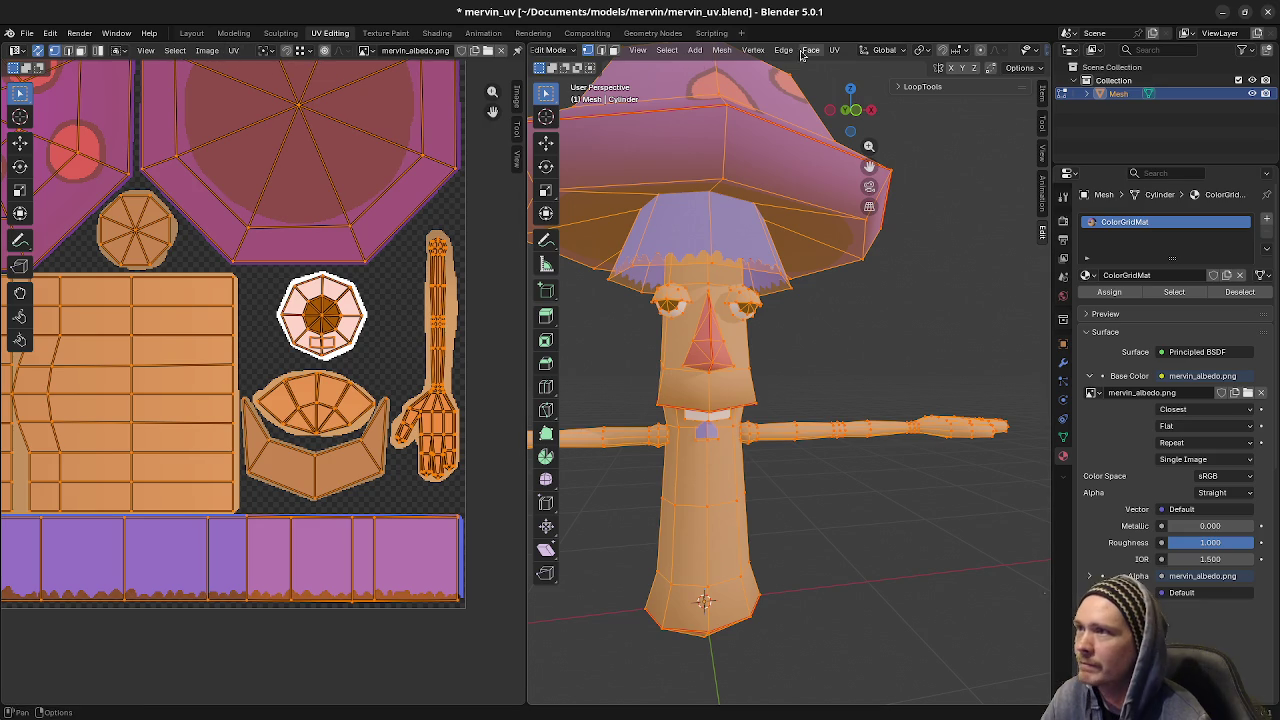
left_click(722, 50)
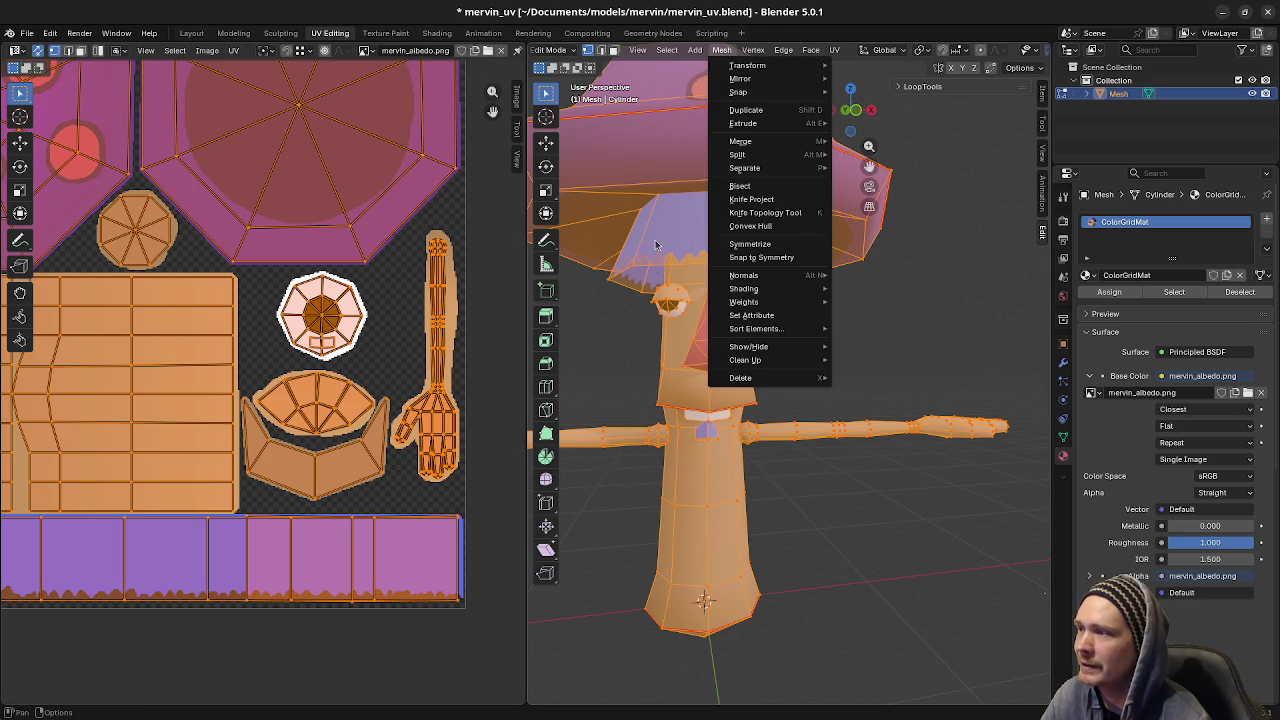
mouse_move(744, 288)
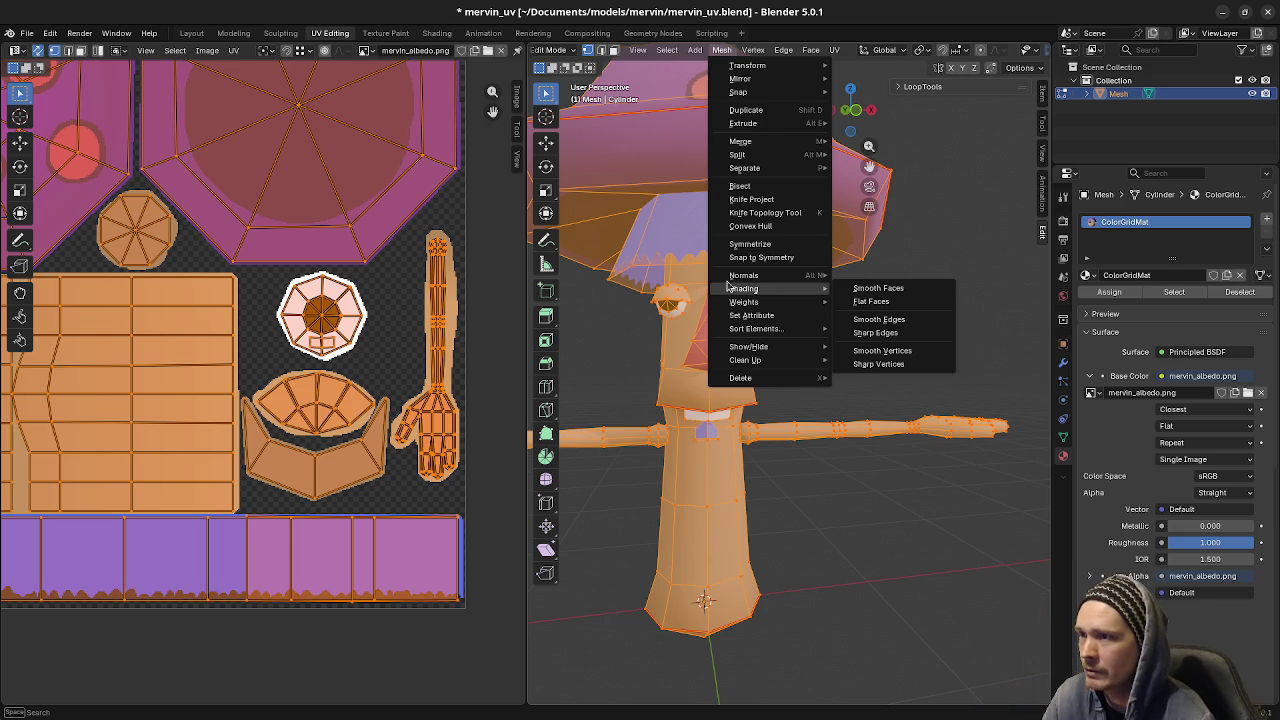
left_click(878, 288)
key("Tab")
middle_click_drag(740, 410, 781, 446)
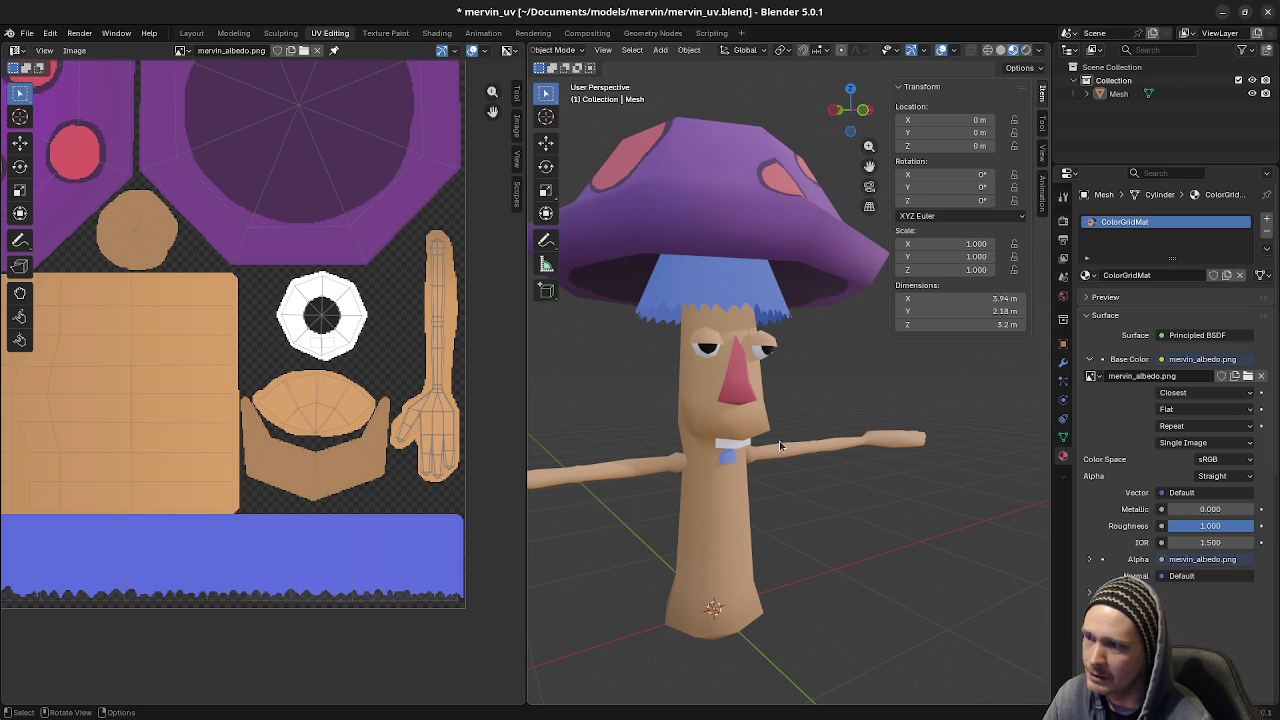
mouse_move(800, 486)
middle_mouse_down()
mouse_move(730, 433)
mouse_move(814, 491)
mouse_move(748, 468)
middle_mouse_up()
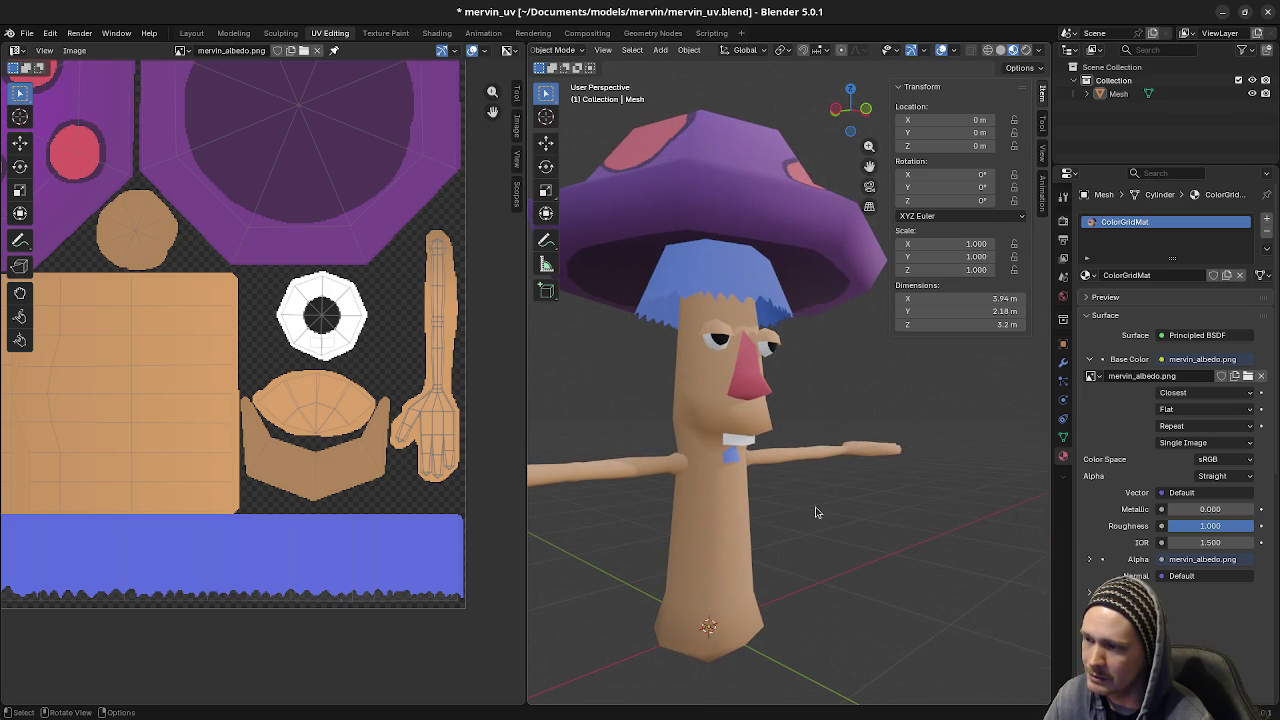
middle_click_drag(738, 463, 749, 470)
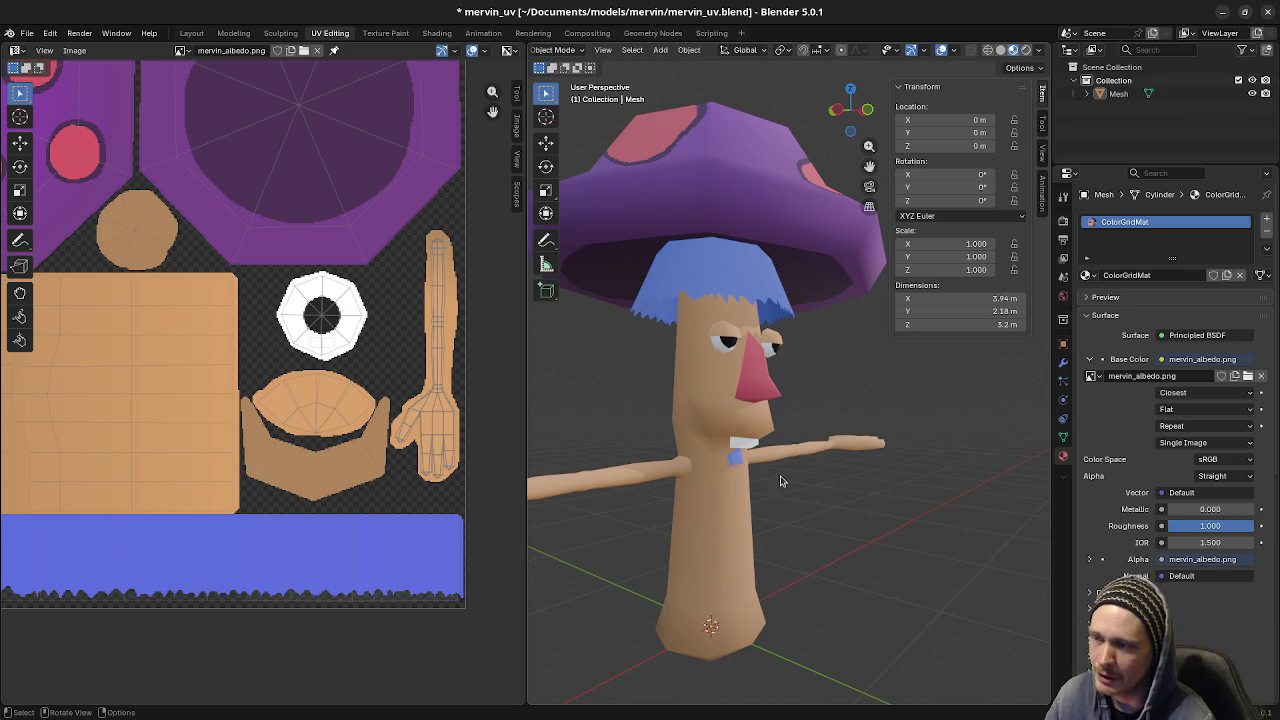
middle_click_drag(795, 498, 766, 496)
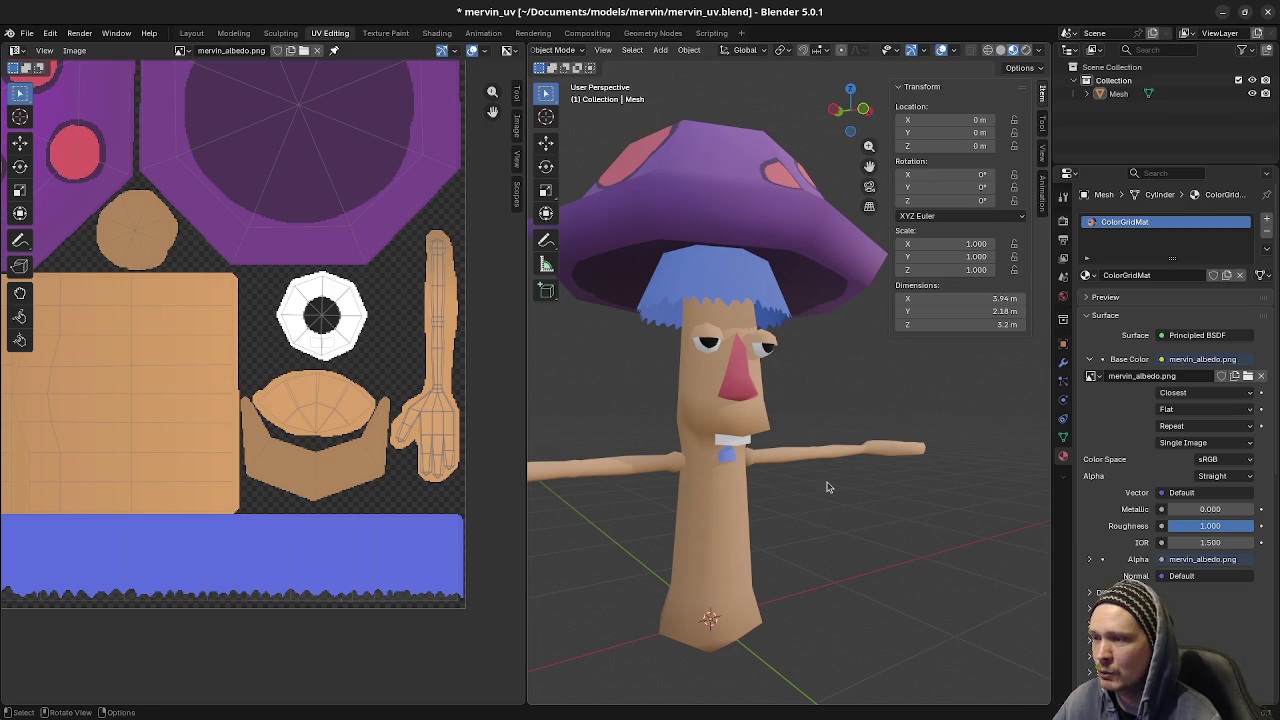
mouse_move(826, 487)
middle_mouse_down()
mouse_move(828, 511)
mouse_move(837, 503)
mouse_move(810, 497)
middle_mouse_up()
scroll(839, 497, "up", 2)
scroll(839, 499, "down", 4)
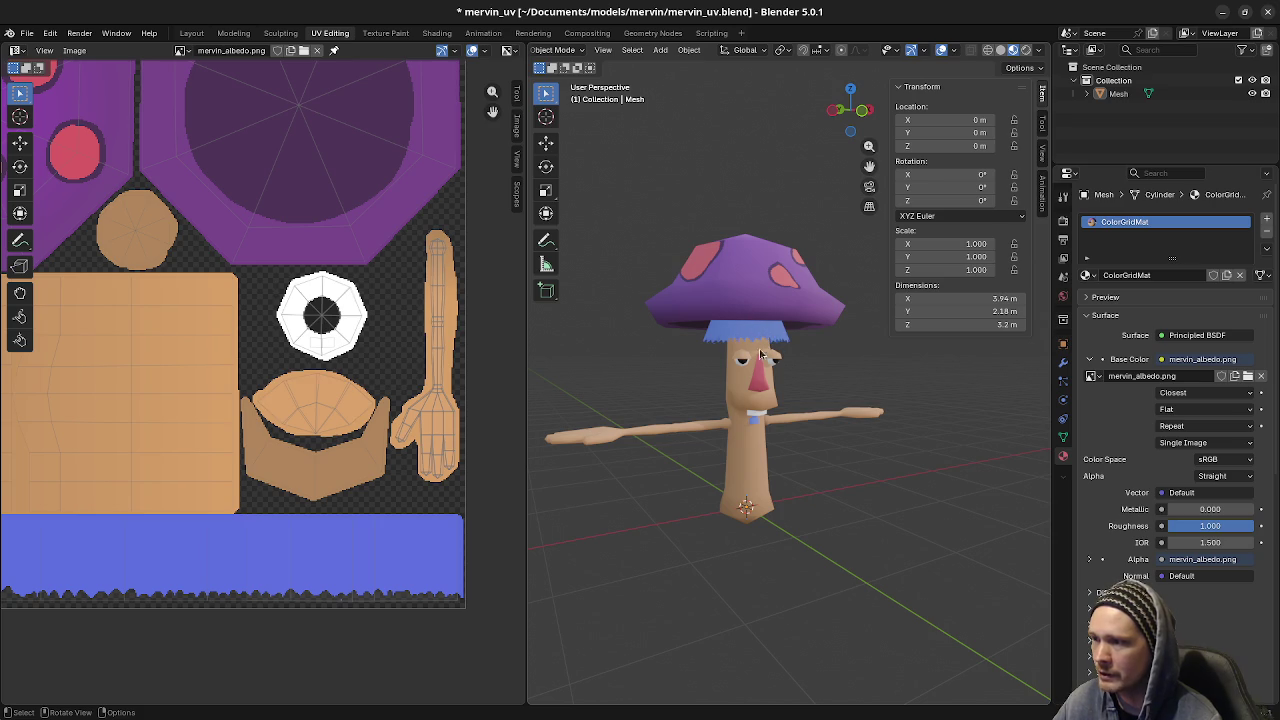
middle_click_drag(733, 490, 724, 480)
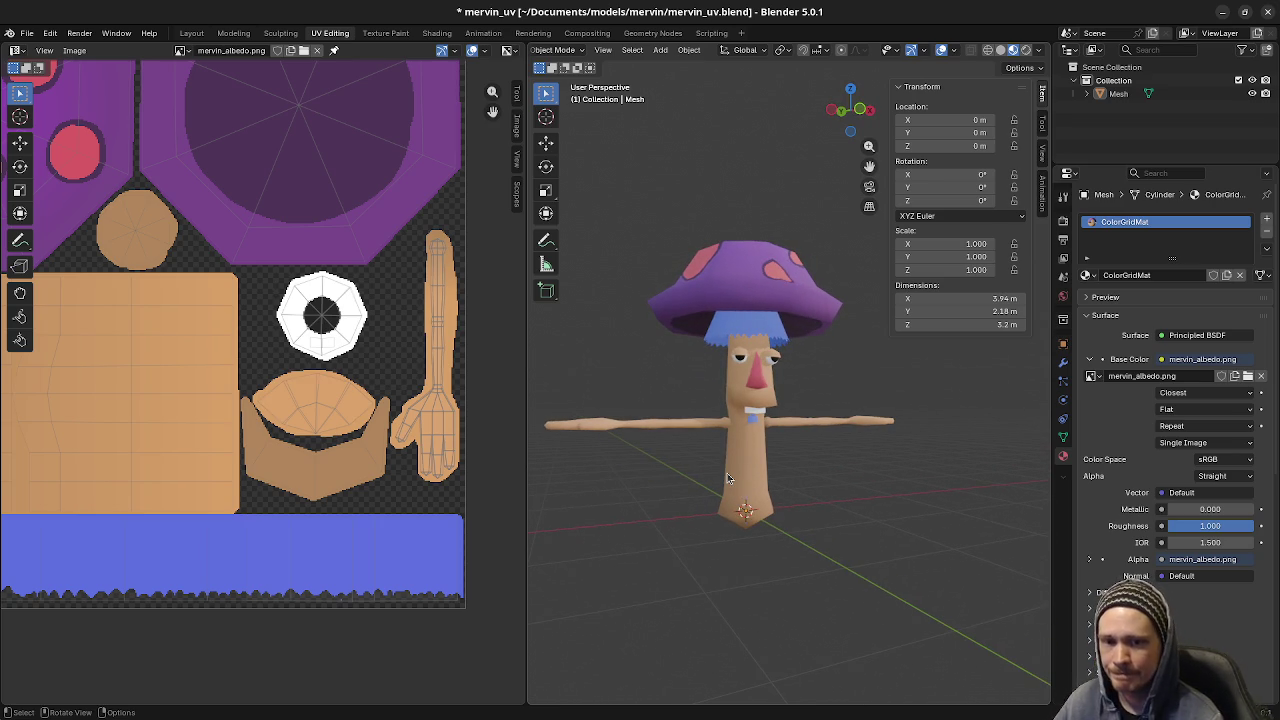
left_click(760, 430)
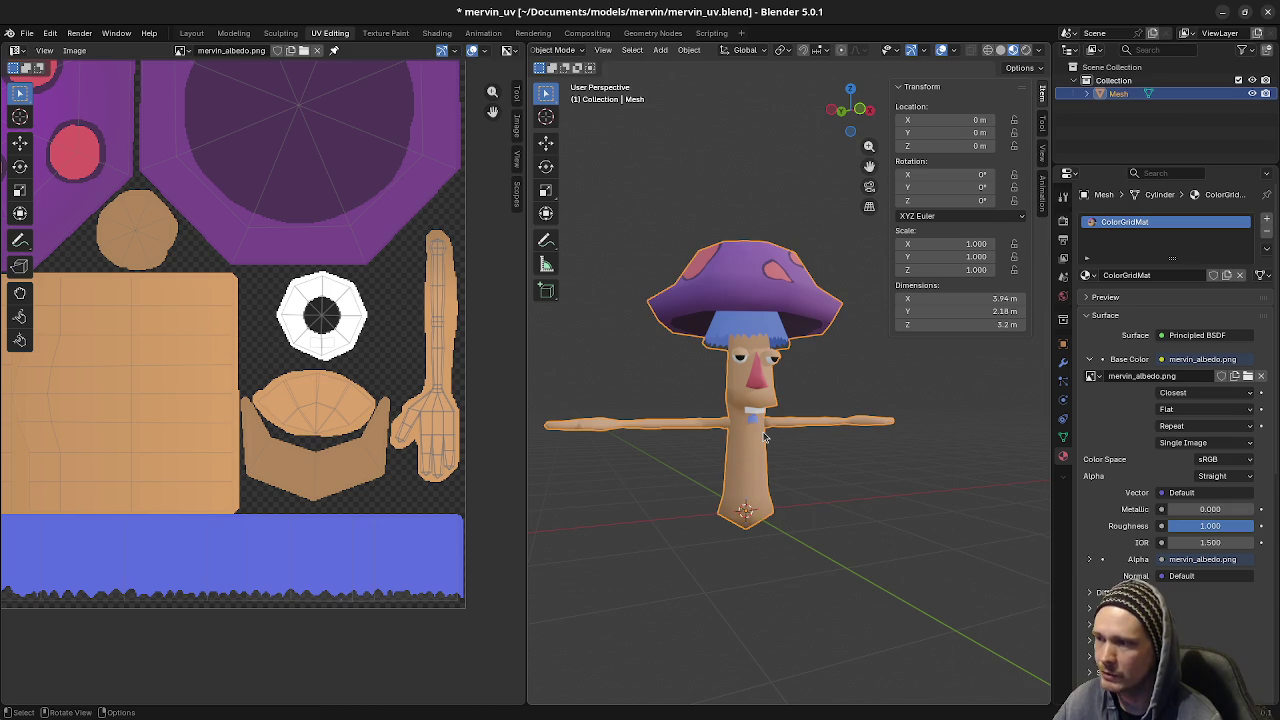
scroll(768, 455, "up", 1)
scroll(752, 476, "up", 2)
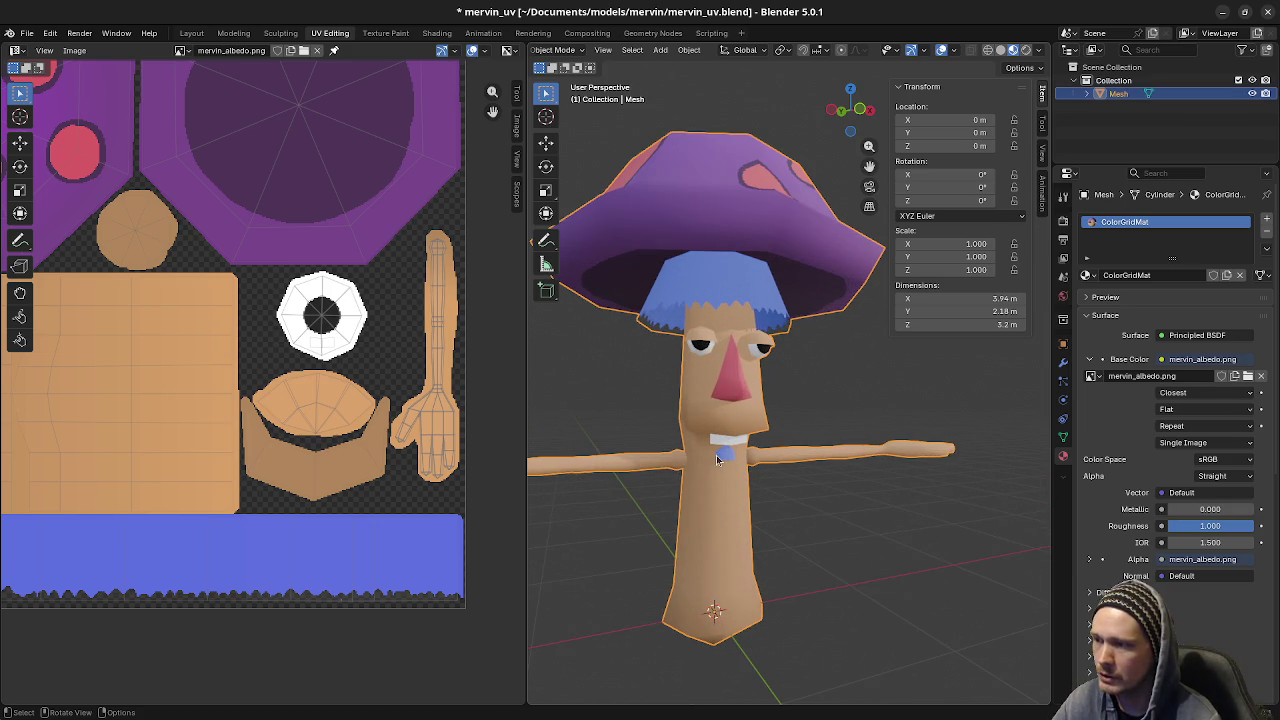
key("Tab")
key("l")
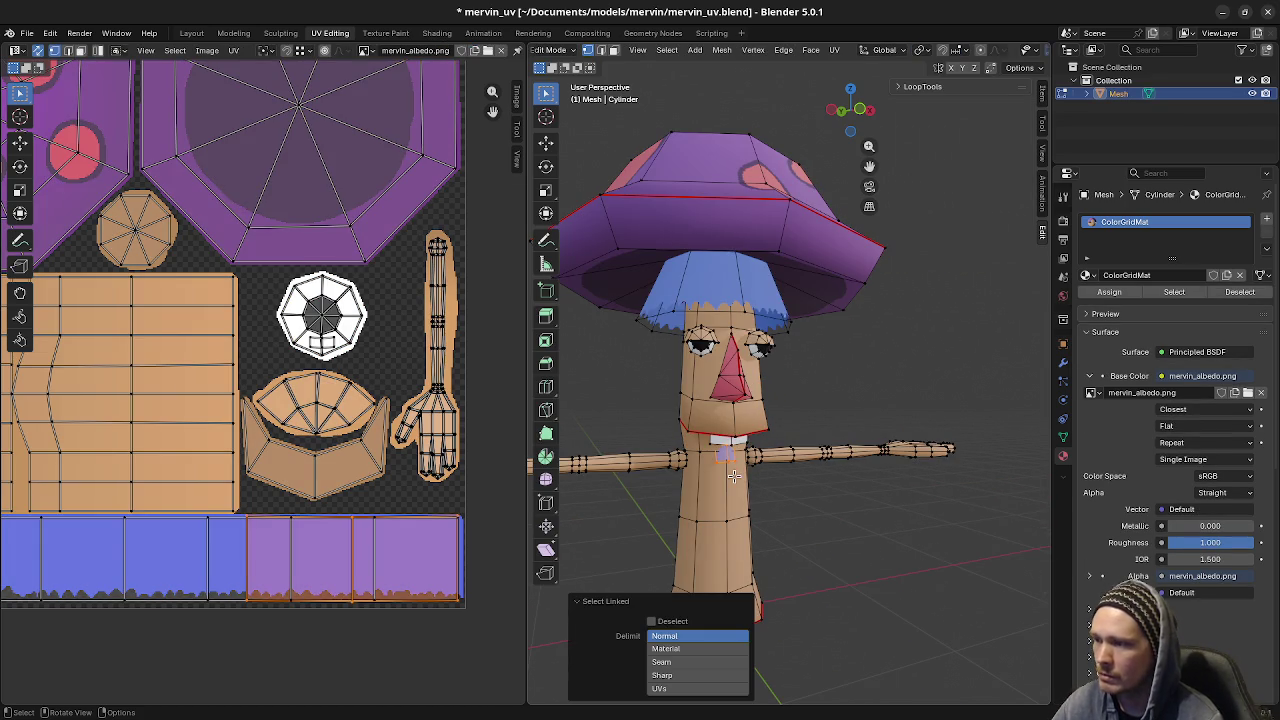
mouse_move(731, 481)
middle_mouse_down()
mouse_move(766, 514)
mouse_move(808, 517)
middle_mouse_up()
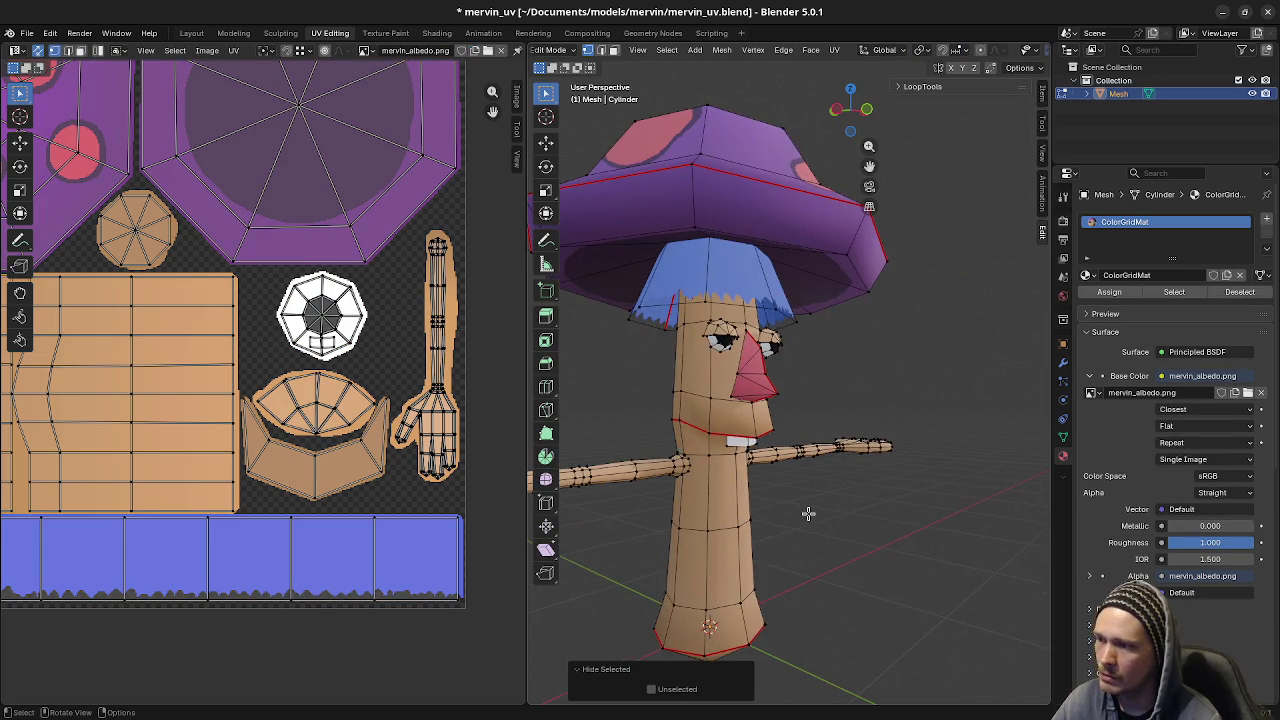
key("Tab")
scroll(808, 517, "down", 2)
scroll(808, 517, "up", 3)
key("Tab")
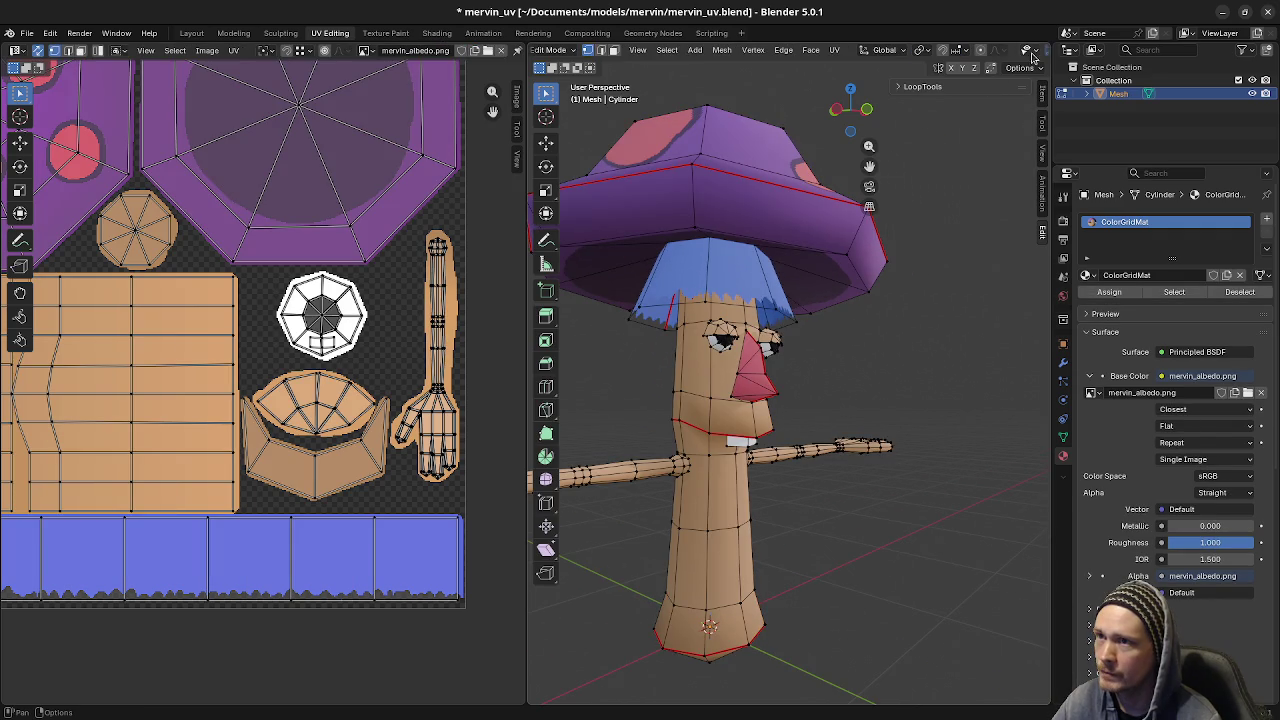
scroll(900, 50, "down", 2)
left_click(1001, 50)
mouse_move(859, 486)
middle_mouse_down()
mouse_move(920, 503)
mouse_move(866, 500)
mouse_move(912, 465)
mouse_move(908, 449)
mouse_move(929, 463)
mouse_move(709, 451)
mouse_move(946, 466)
mouse_move(911, 447)
mouse_move(857, 457)
mouse_move(929, 461)
middle_mouse_up()
scroll(866, 500, "down", 2)
scroll(929, 461, "up", 2)
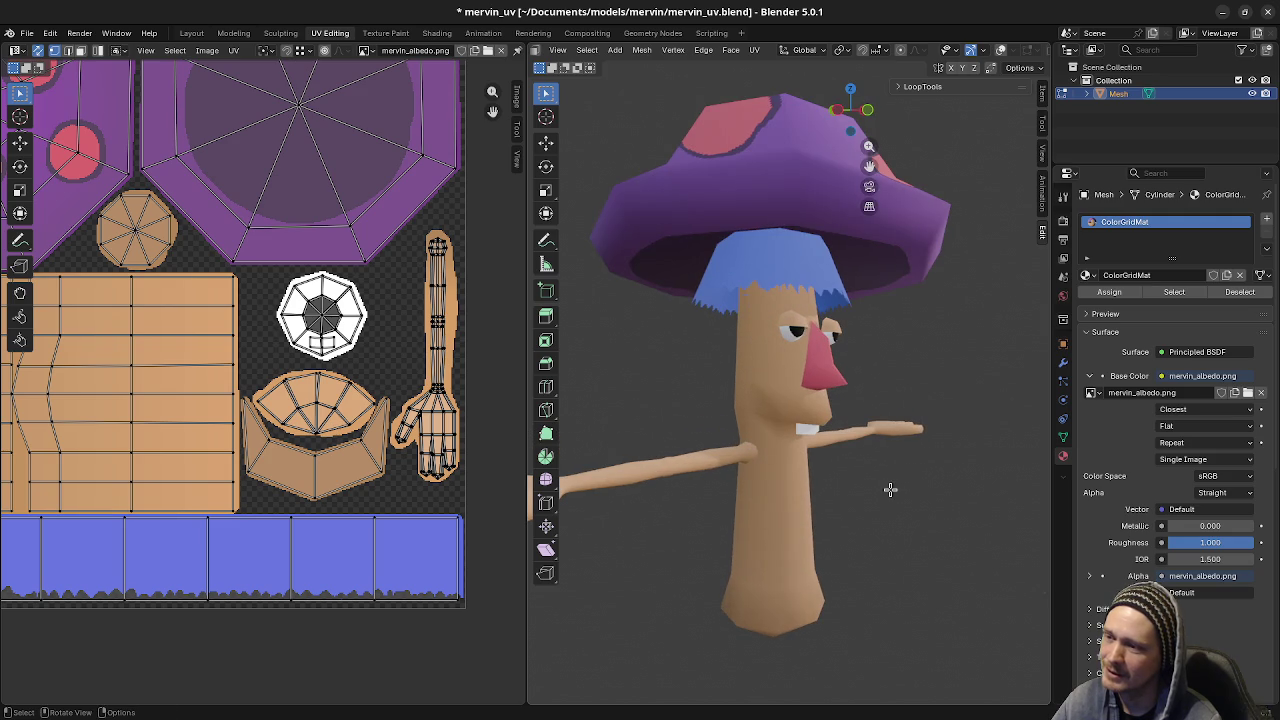
key("alt+h")
mouse_move(978, 384)
middle_mouse_down()
mouse_move(830, 498)
mouse_move(784, 468)
middle_mouse_up()
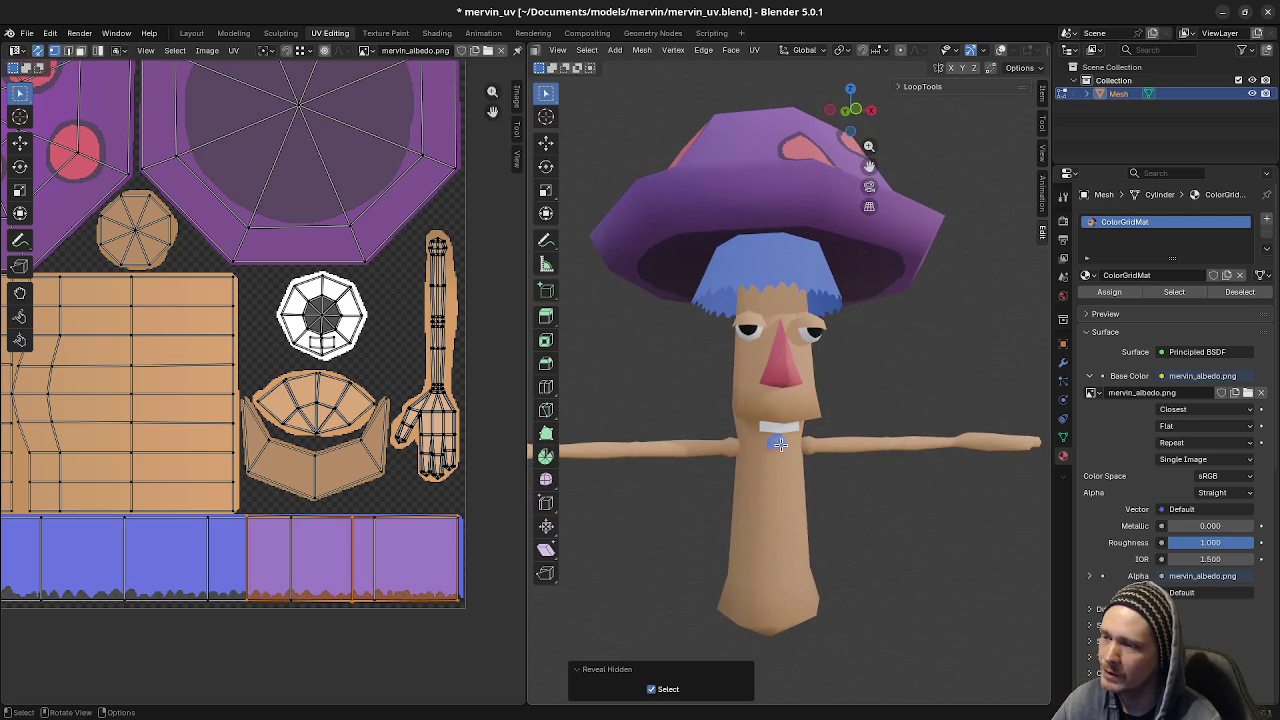
key("Tab")
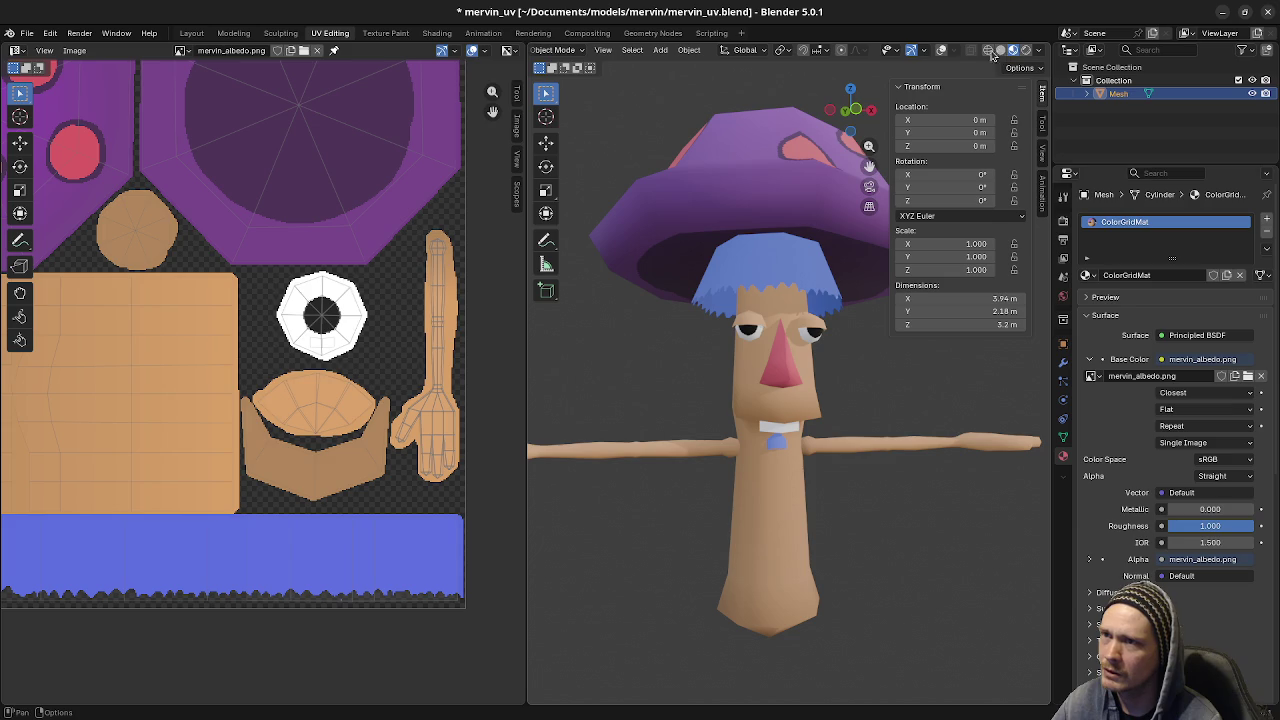
left_click(940, 51)
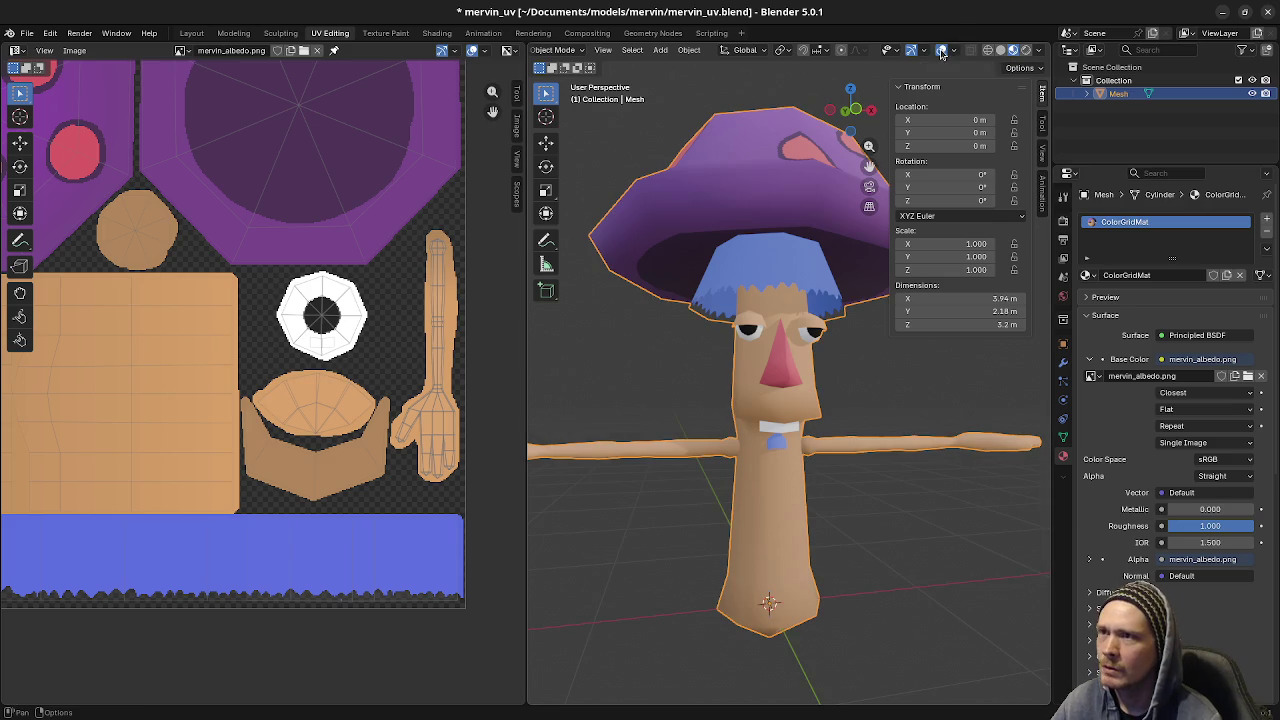
- Enter Edit Mode with nothing selected and zoom in on the mouth area
key("Tab")
key("a")
key("alt+a")
middle_click_drag(787, 447, 752, 448)
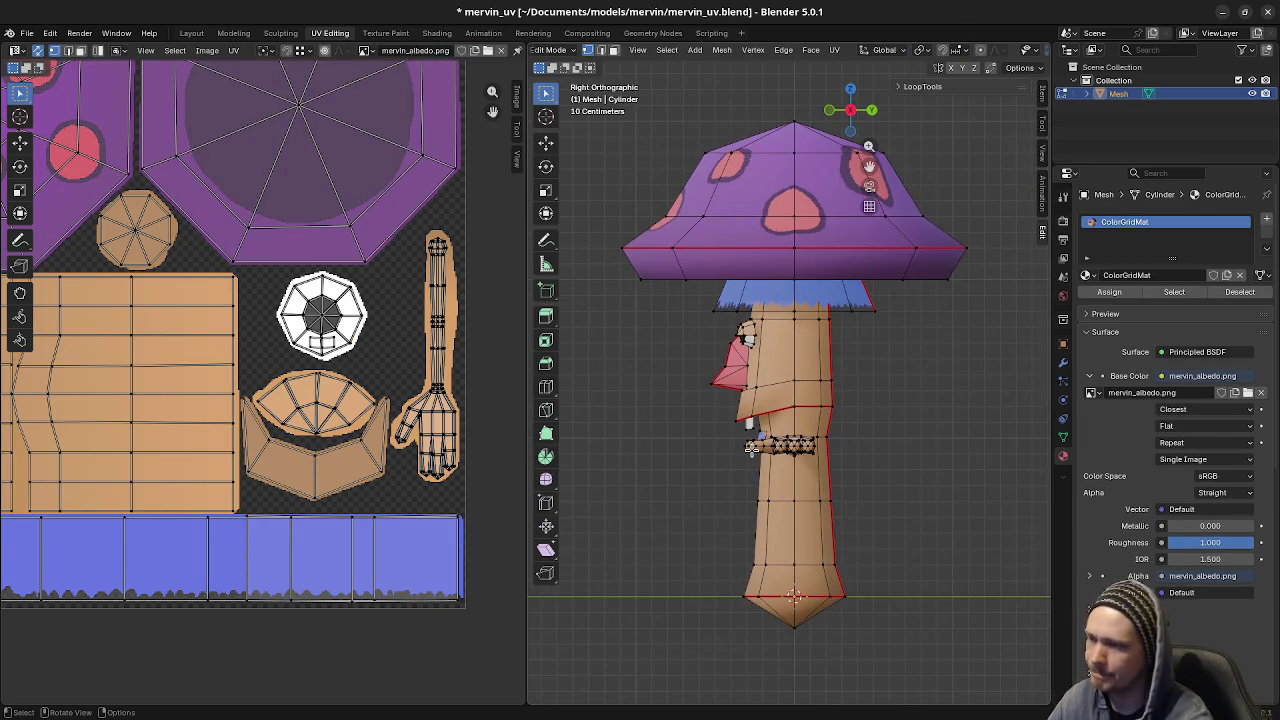
scroll(752, 448, "up", 3)
scroll(760, 430, "up", 3)
scroll(770, 400, "up", 3)
mouse_move(770, 390)
middle_mouse_down()
mouse_move(782, 369)
mouse_move(672, 440)
mouse_move(800, 450)
middle_mouse_up()
- Lower the two edges beneath the blue face along Z to stretch the patch down
left_click(675, 427, "shift")
left_click(650, 424, "shift")
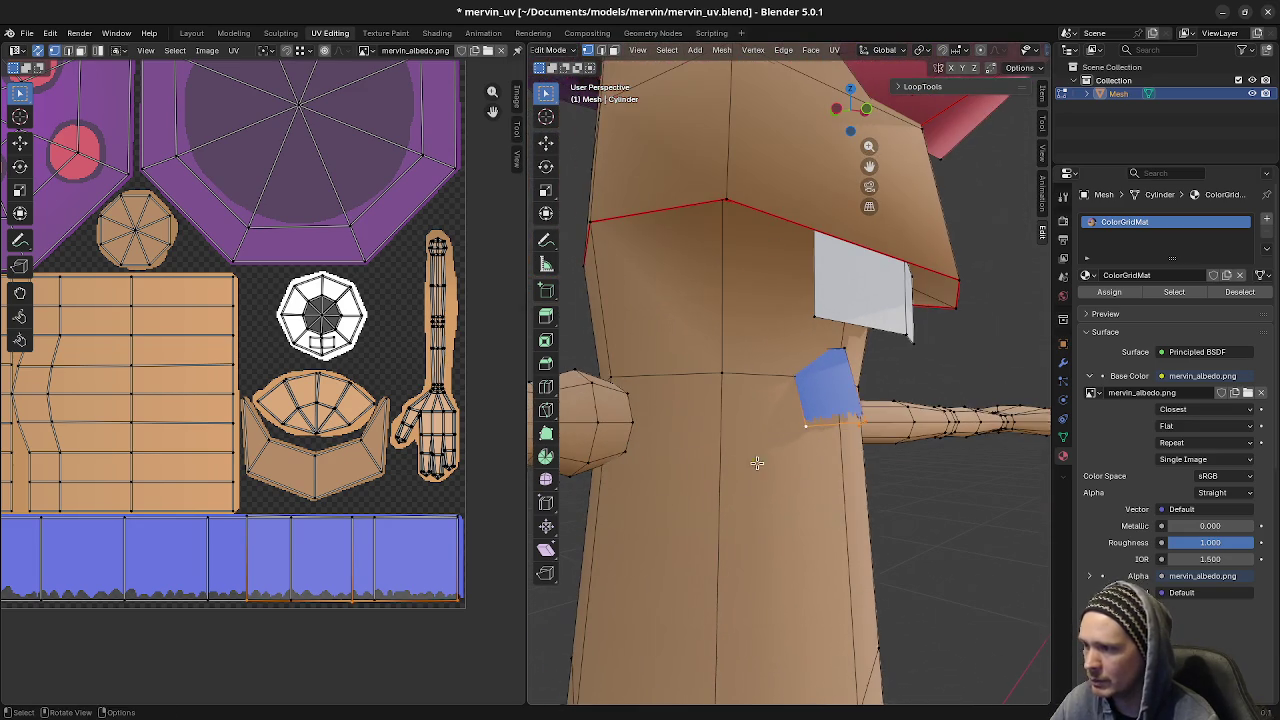
key("g")
key("z")
left_click(850, 519)
scroll(850, 519, "down", 3)
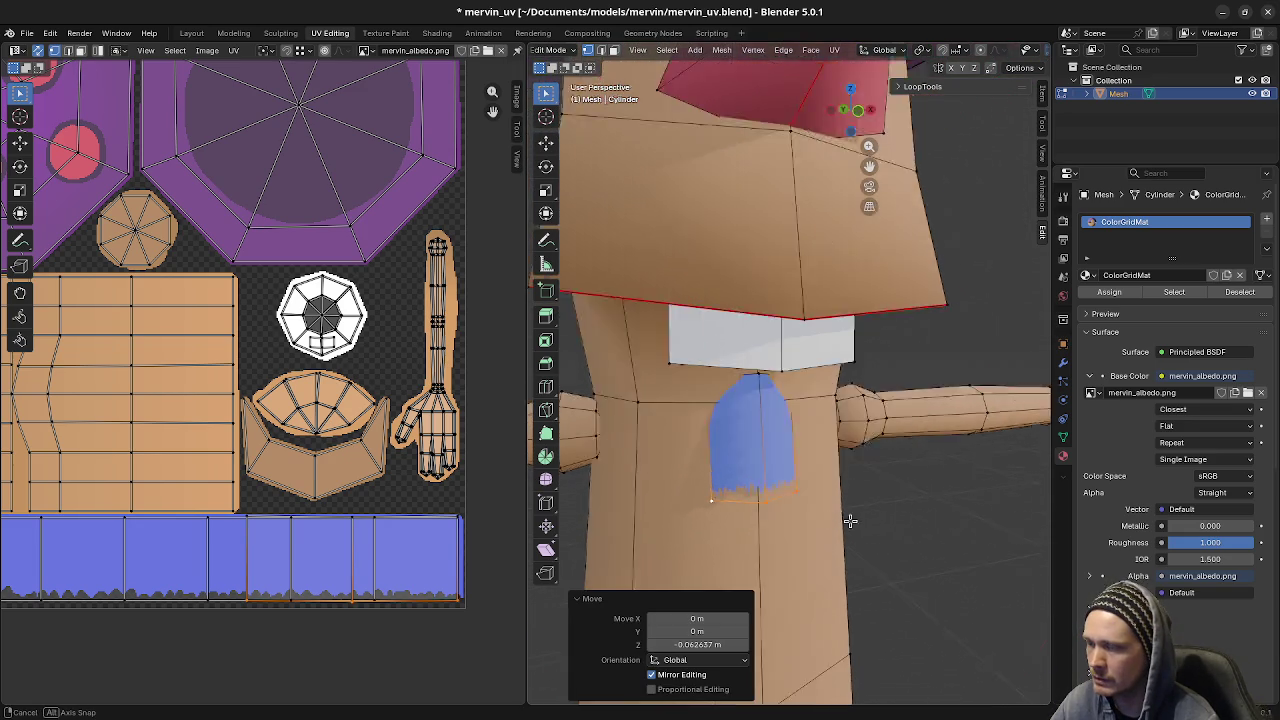
scroll(850, 519, "down", 3)
mouse_move(850, 519)
middle_mouse_down()
mouse_move(812, 484)
mouse_move(843, 467)
mouse_move(885, 471)
mouse_move(770, 454)
mouse_move(804, 405)
middle_mouse_up()
scroll(812, 484, "down", 2)
key("Tab")
key("Tab")
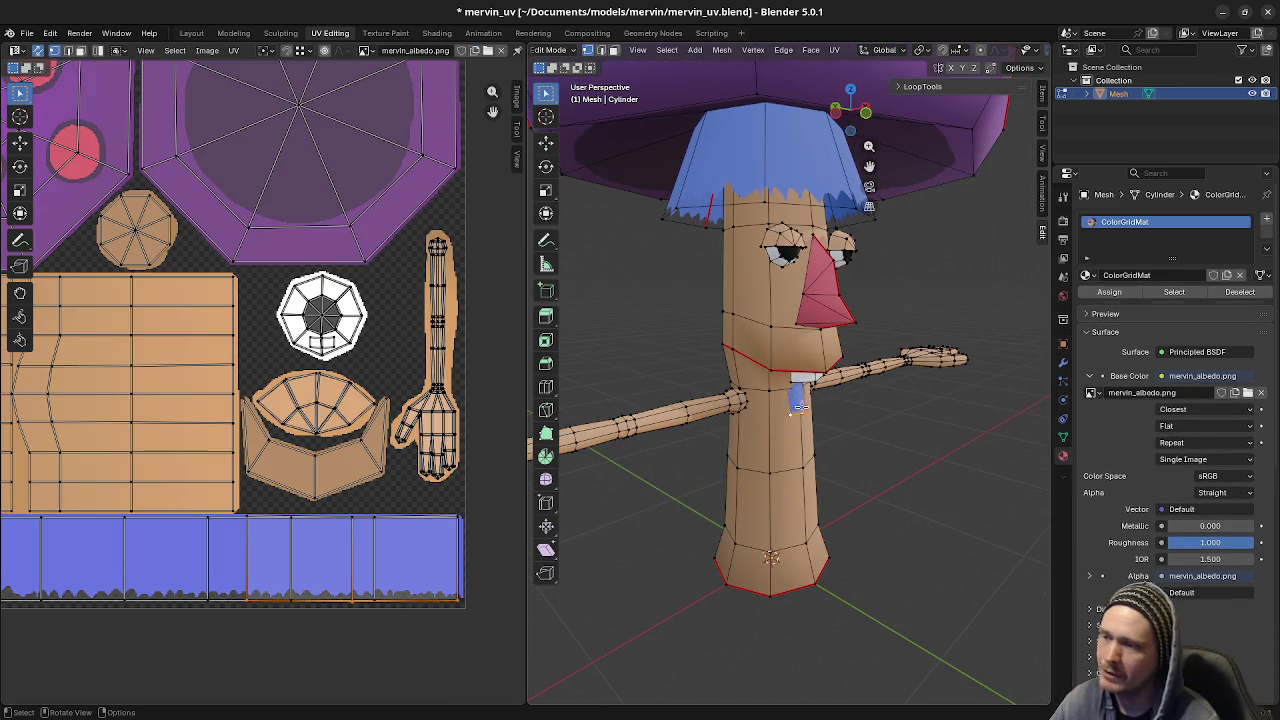
- Select the linked chest patch, move it lower, and preview it in Object Mode
key("l")
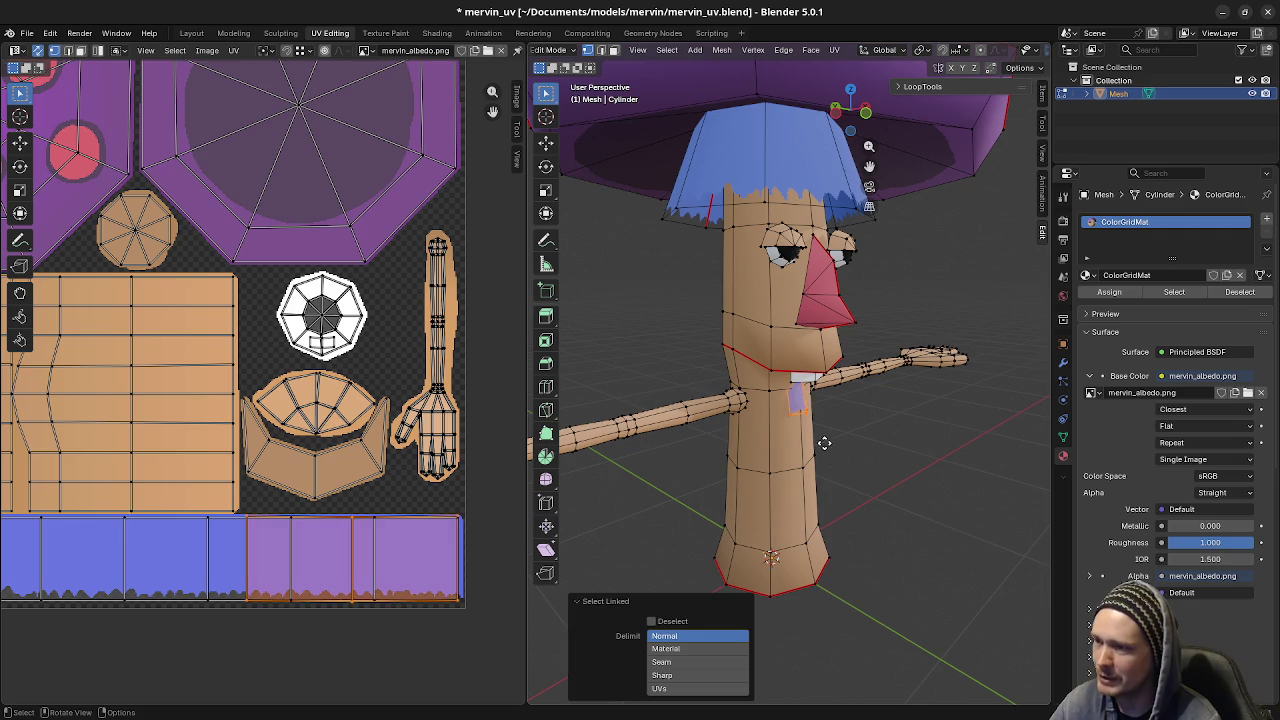
key("g")
left_click(830, 476)
mouse_move(830, 476)
middle_mouse_down()
mouse_move(789, 479)
mouse_move(880, 497)
middle_mouse_up()
key("Tab")
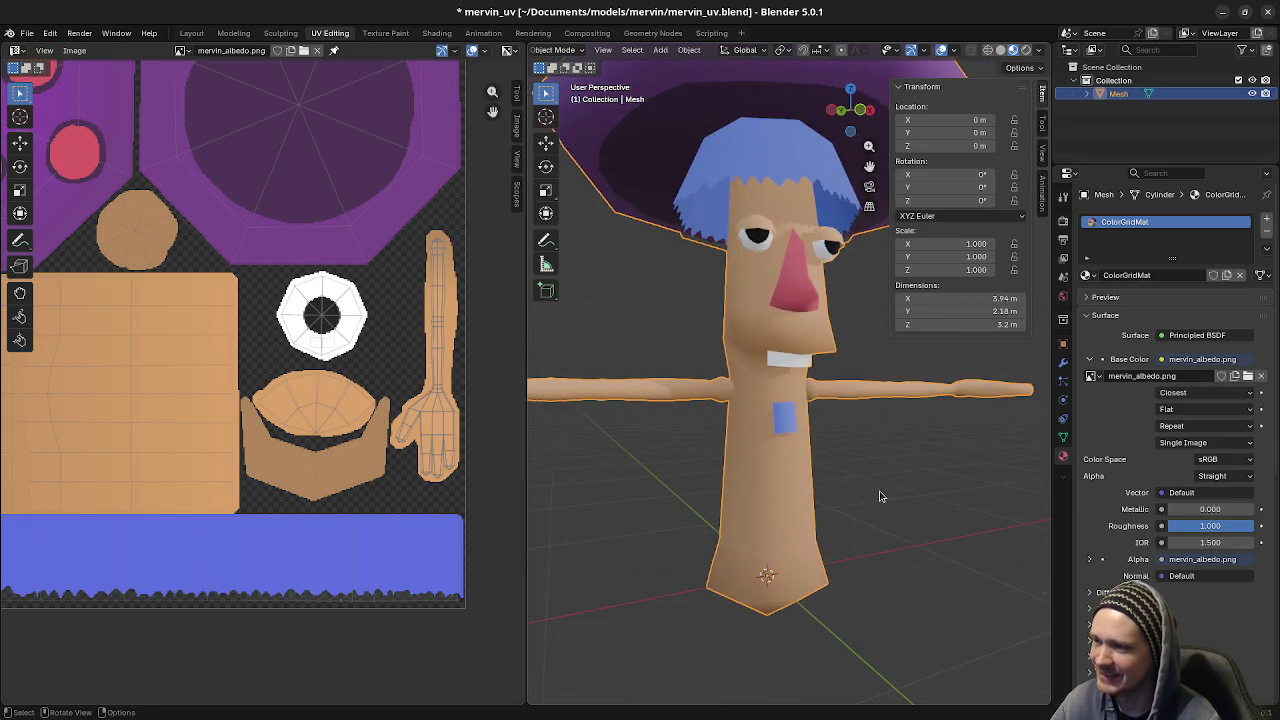
- Select the rectangular blue chest patch as linked faces and delete it
scroll(880, 497, "up", 4)
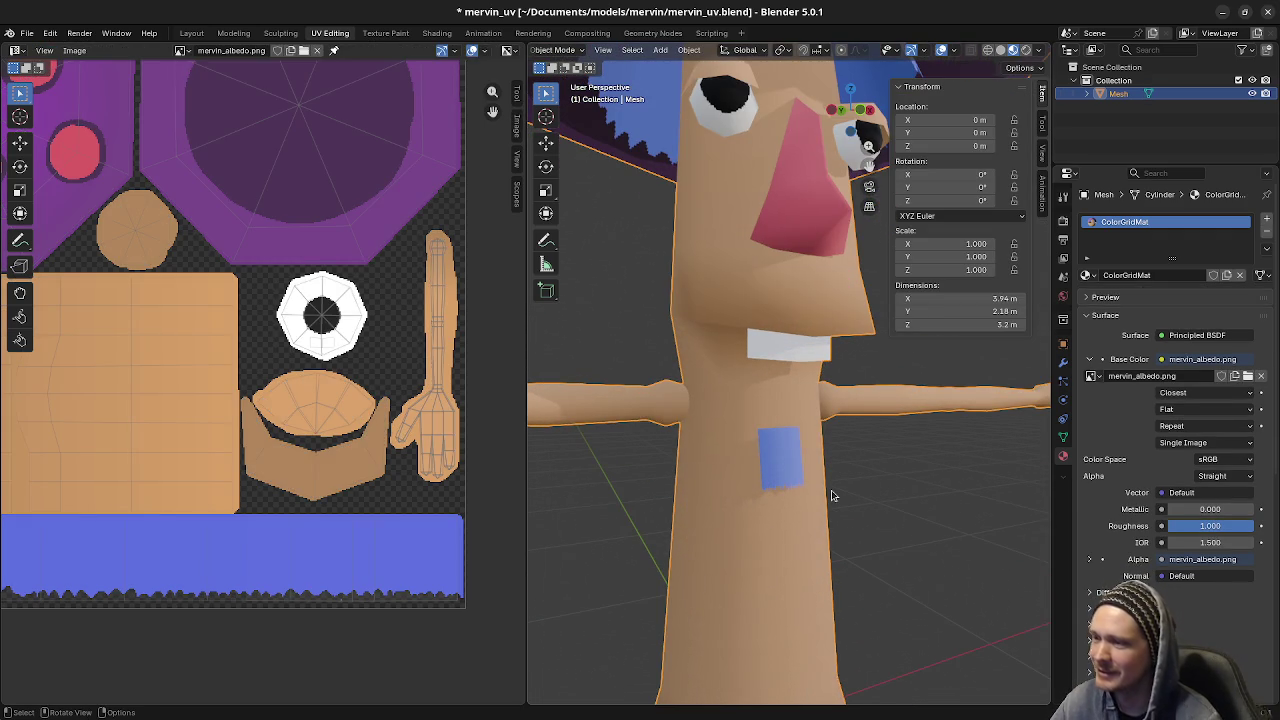
key("Tab")
mouse_move(806, 455)
middle_mouse_down()
mouse_move(768, 470)
mouse_move(832, 481)
middle_mouse_up()
key("alt+a")
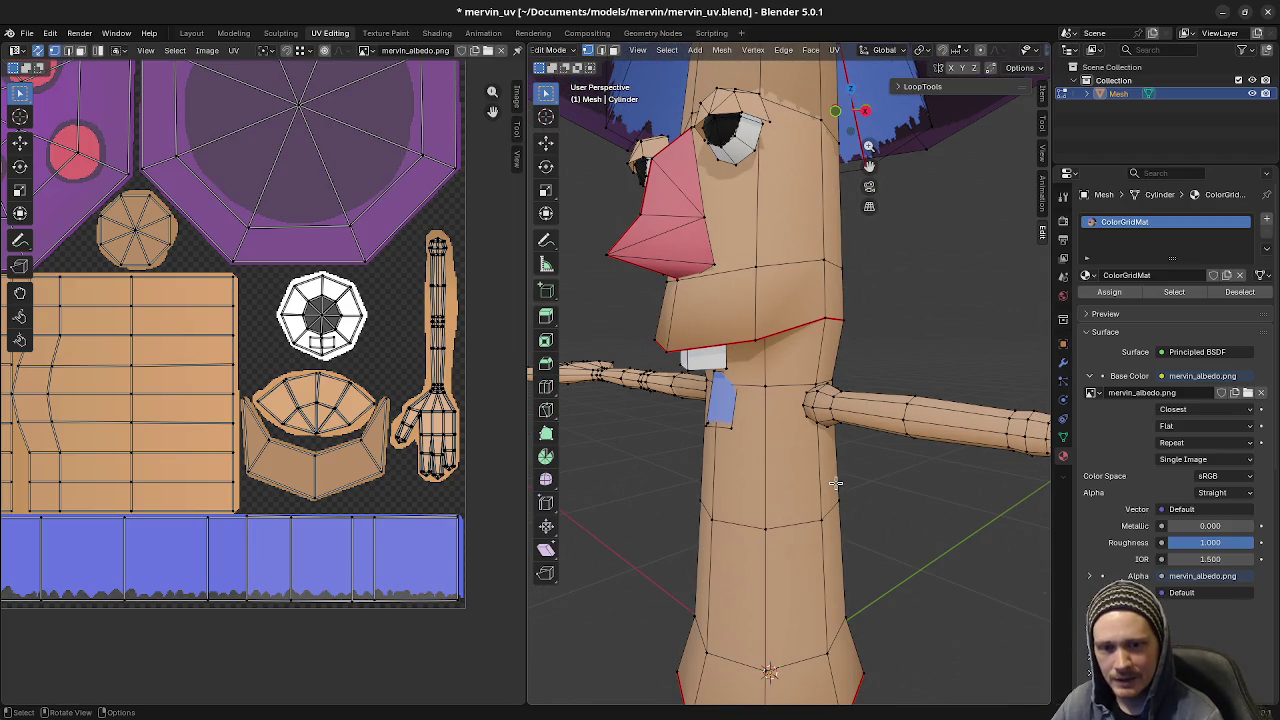
middle_click_drag(832, 485, 796, 444)
key("l")
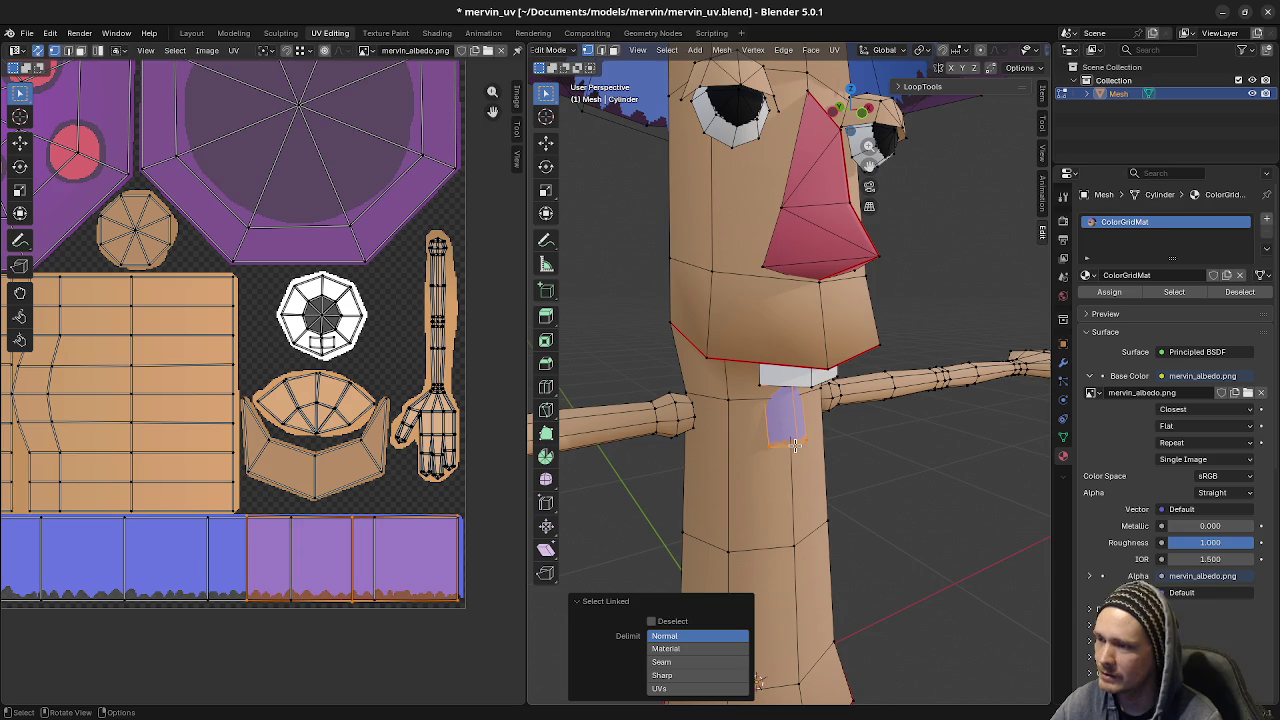
key("x")
left_click(772, 446)
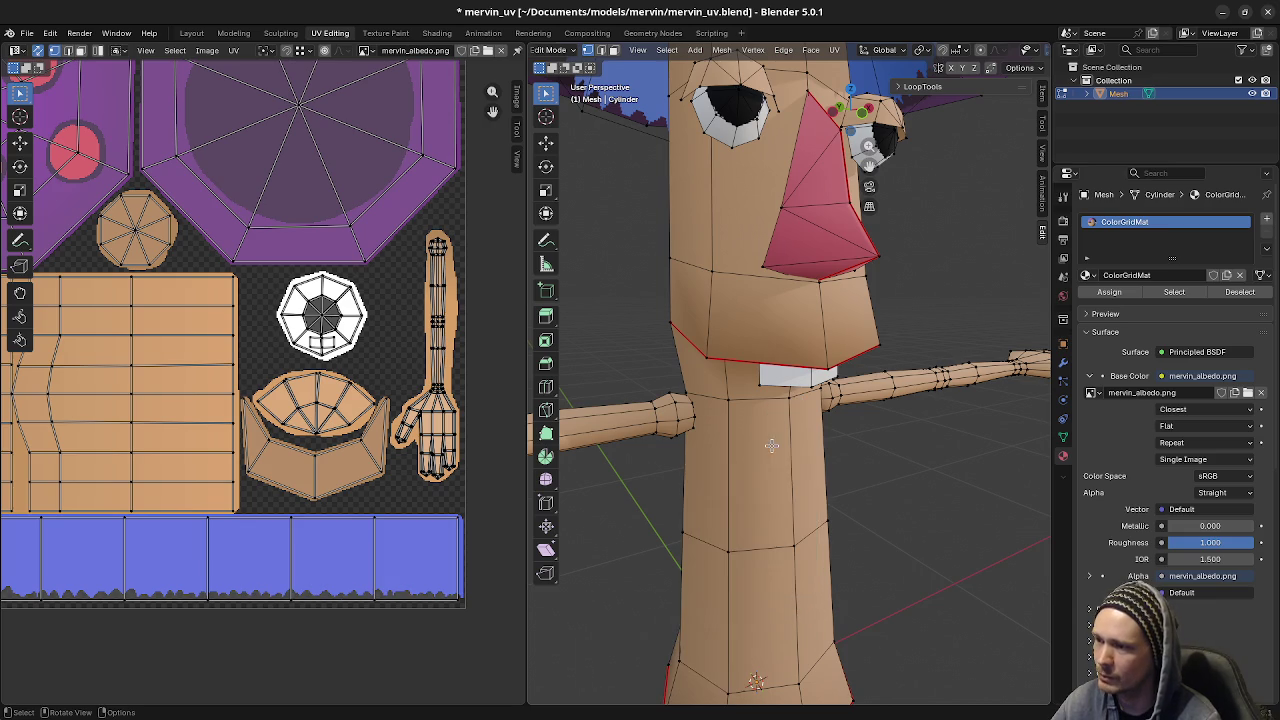
- Select the remaining piece under the teeth and check it in front view
mouse_move(845, 463)
middle_mouse_down()
mouse_move(678, 480)
mouse_move(806, 447)
middle_mouse_up()
key("l")
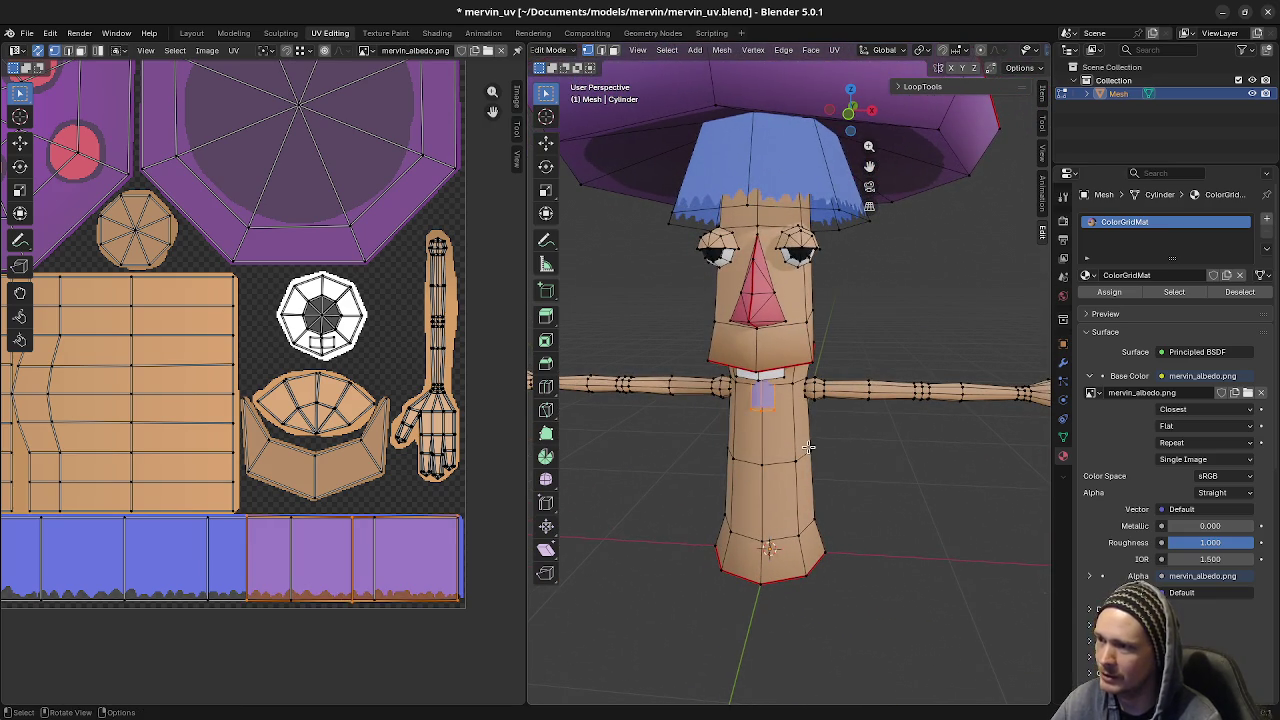
key("KP_1")
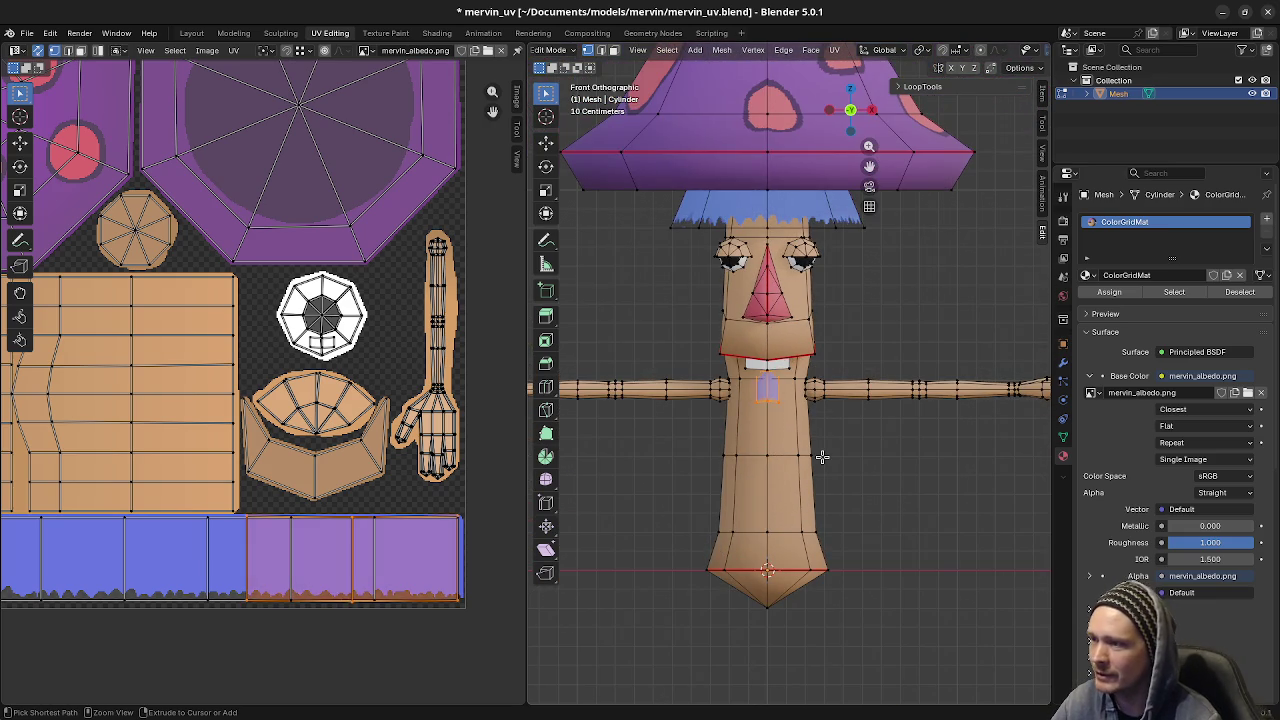
key("Tab")
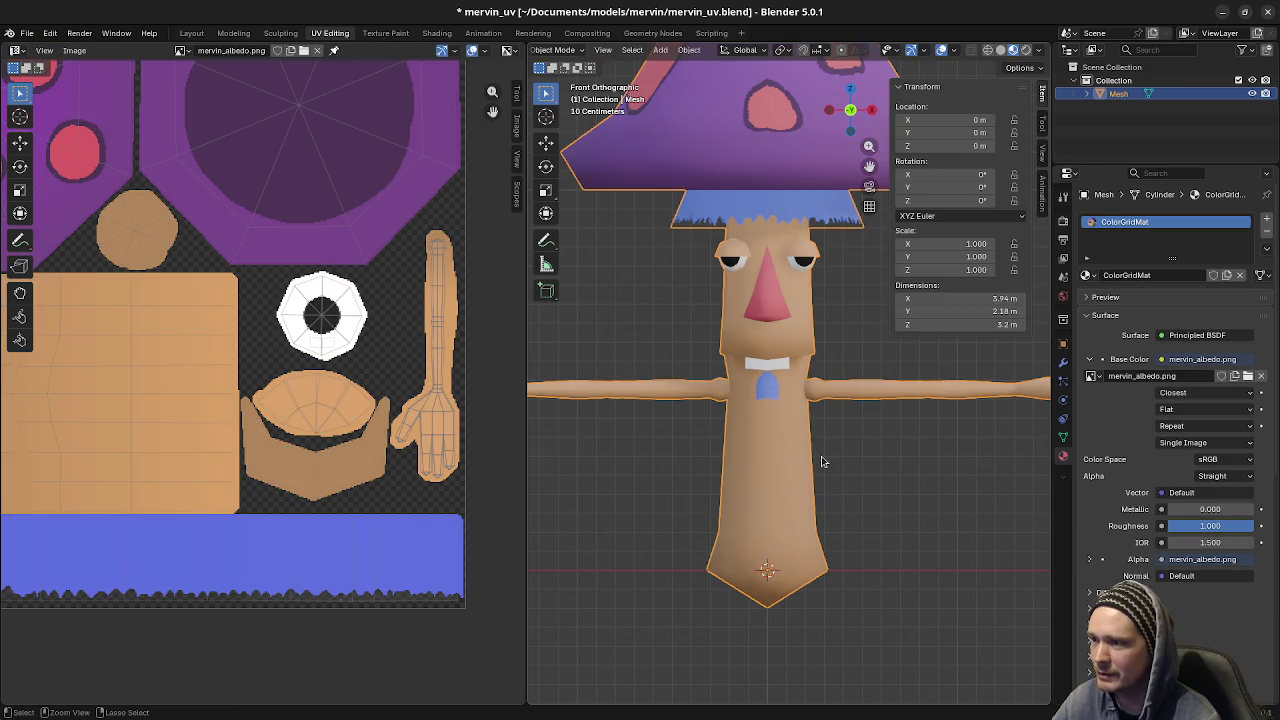
key("Tab")
scroll(790, 430, "up", 3)
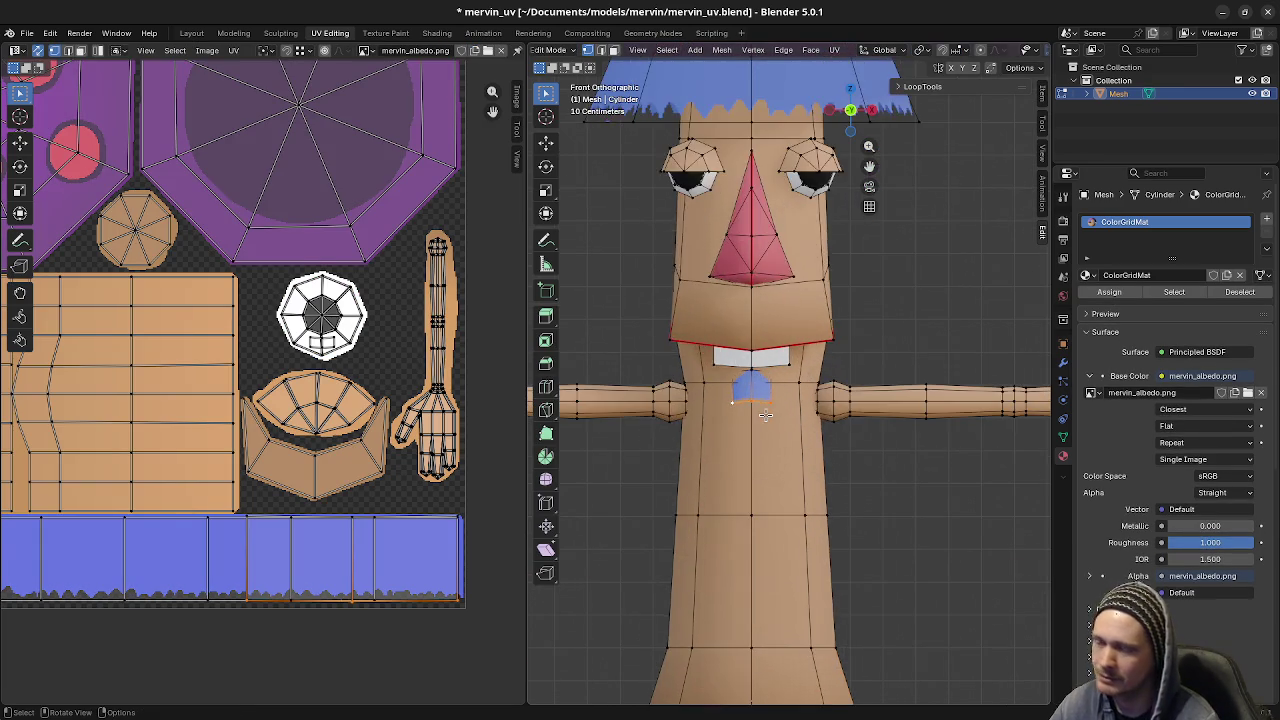
- Move the small blue piece to the side of the chest and turn it 90° about Z
key("ctrl+l")
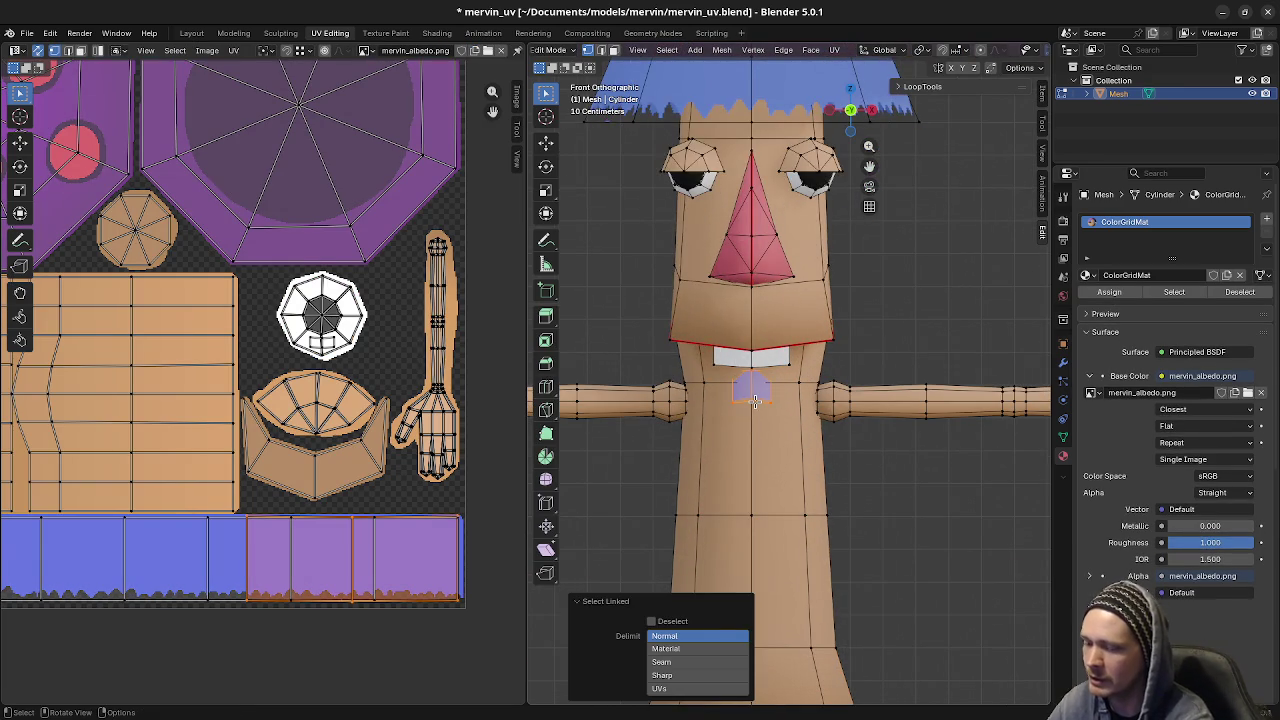
key("KP_3")
key("KP_1")
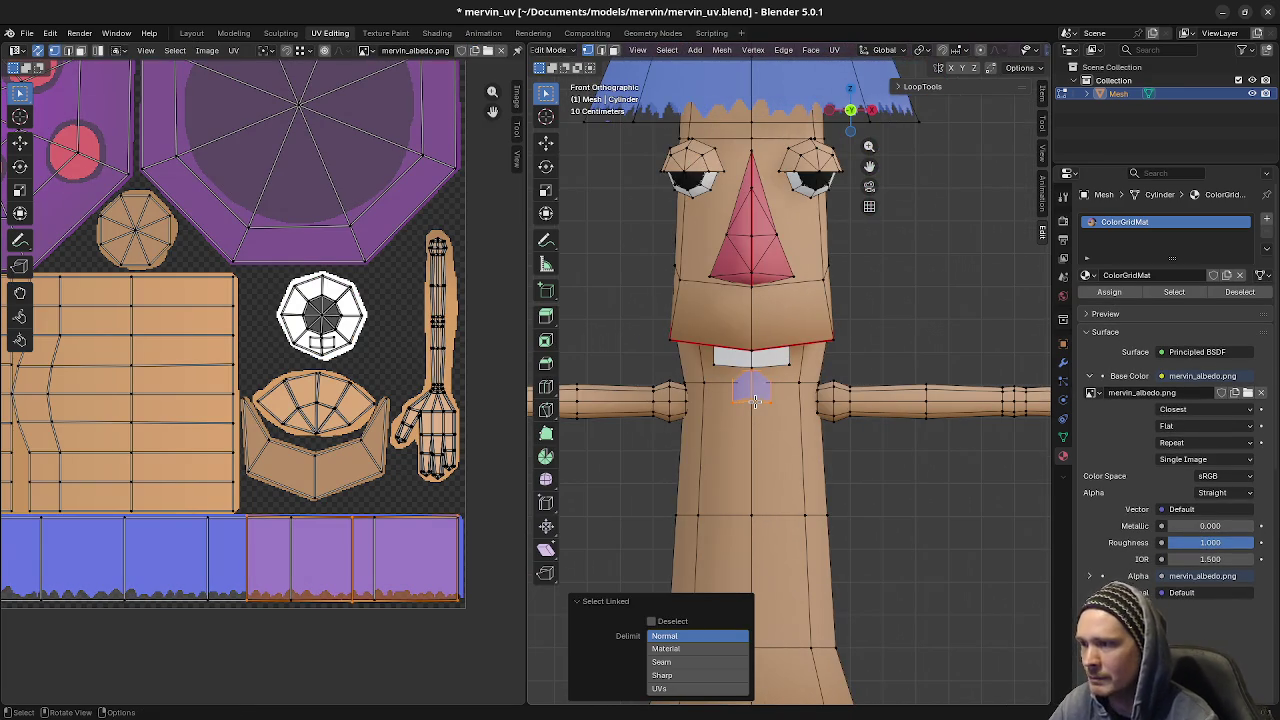
key("g")
left_click(845, 450)
key("r")
key("z")
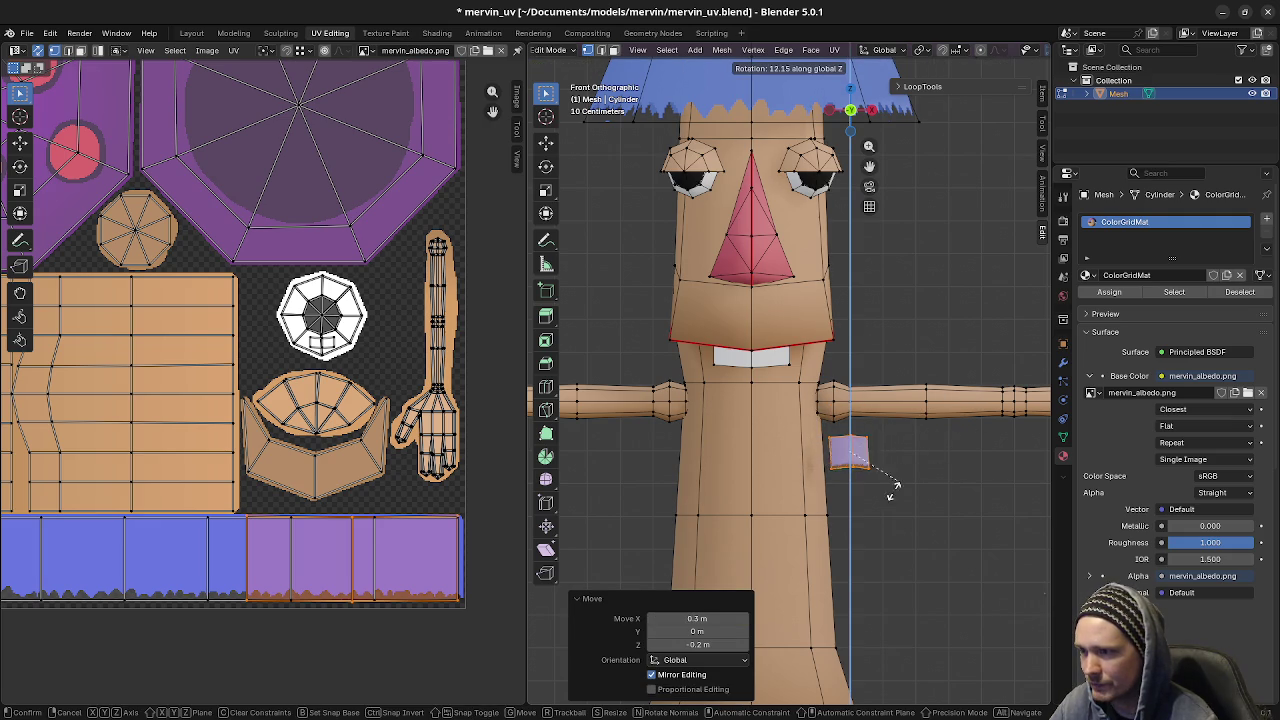
left_click(803, 594)
- Reposition the piece and push it along Y onto the body surface
key("g")
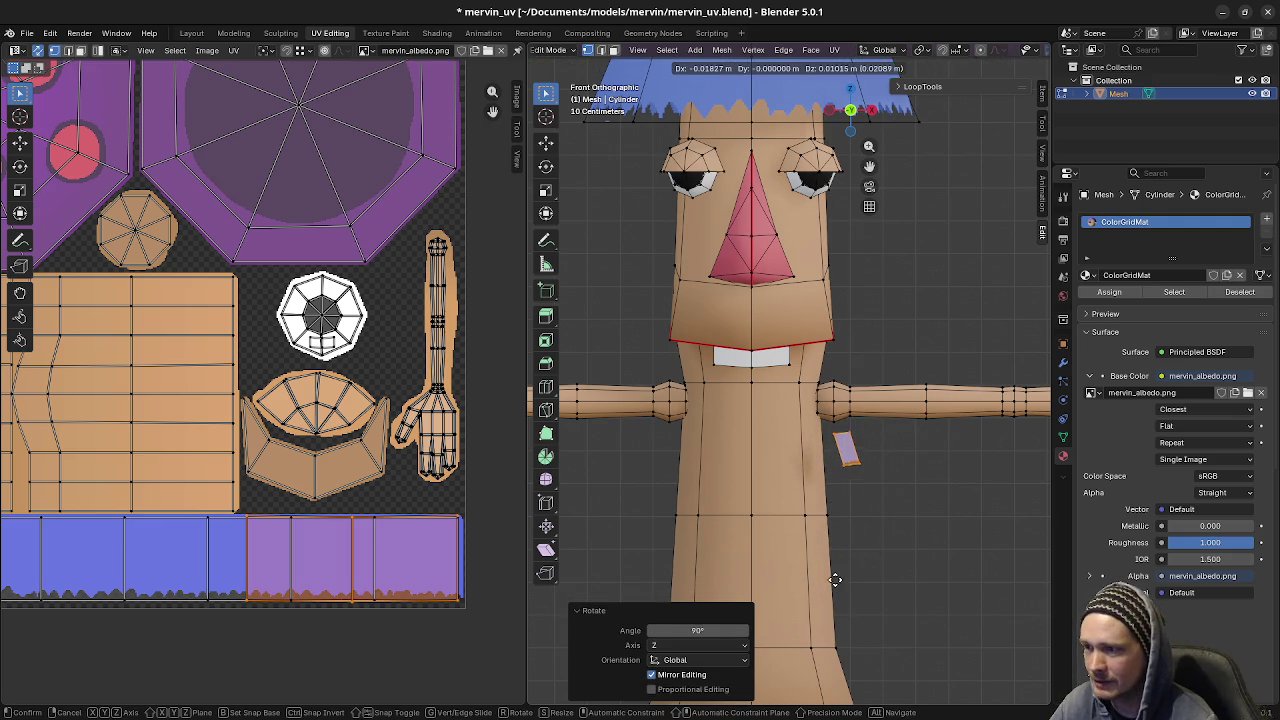
left_click(814, 568)
middle_click_drag(971, 583, 857, 537)
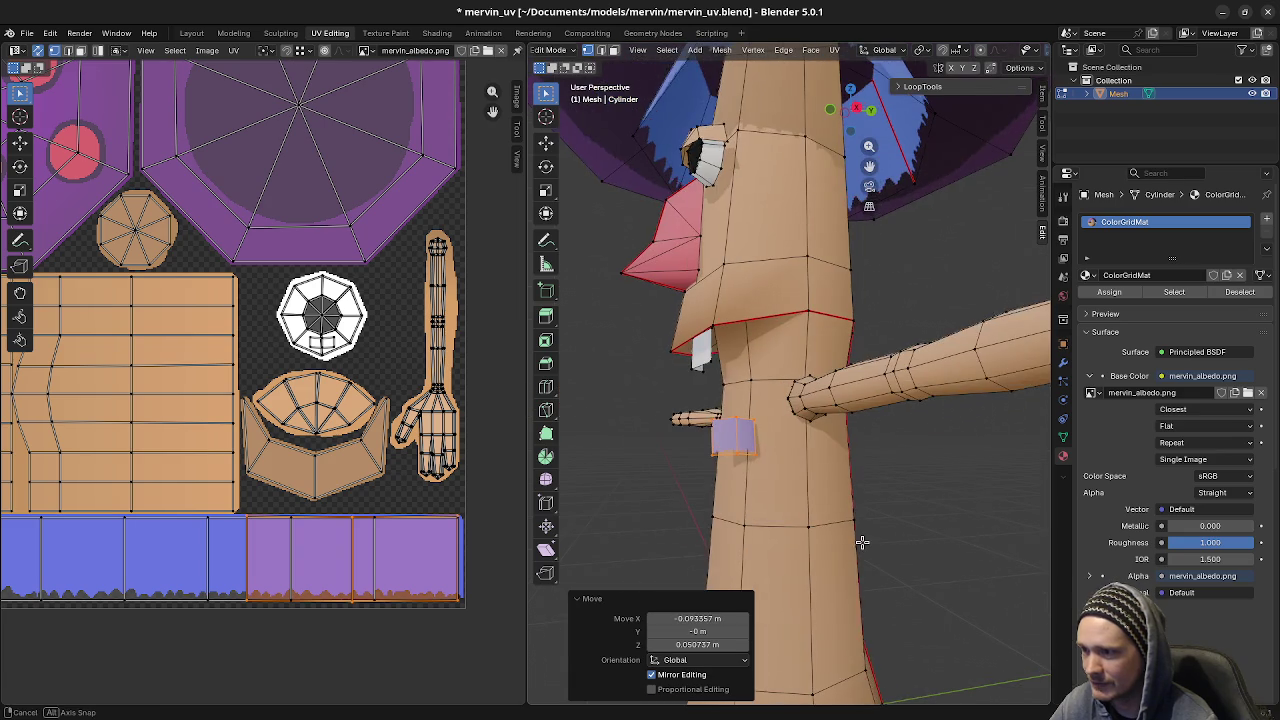
key("KP_3")
key("g")
key("y")
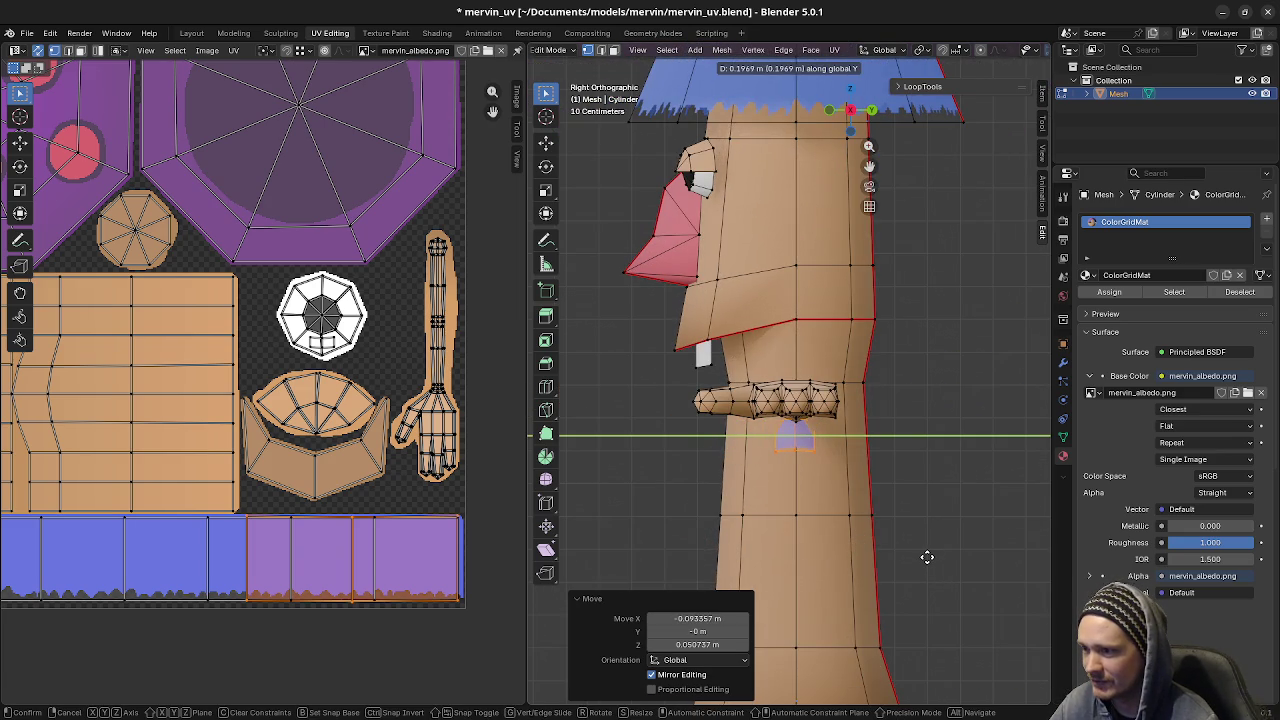
left_click(928, 557)
- Tilt the piece by -8.66°, nudge it along X, and return to Object Mode
key("KP_1")
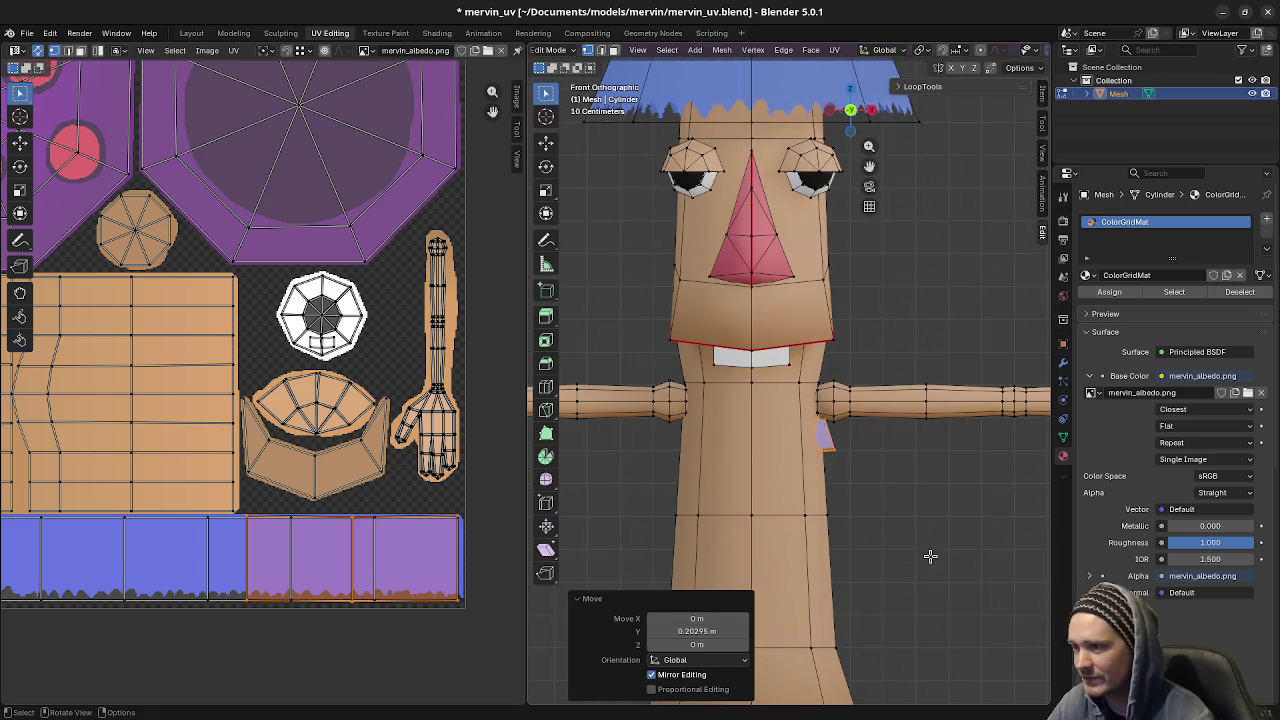
key("r")
left_click(952, 546)
key("g")
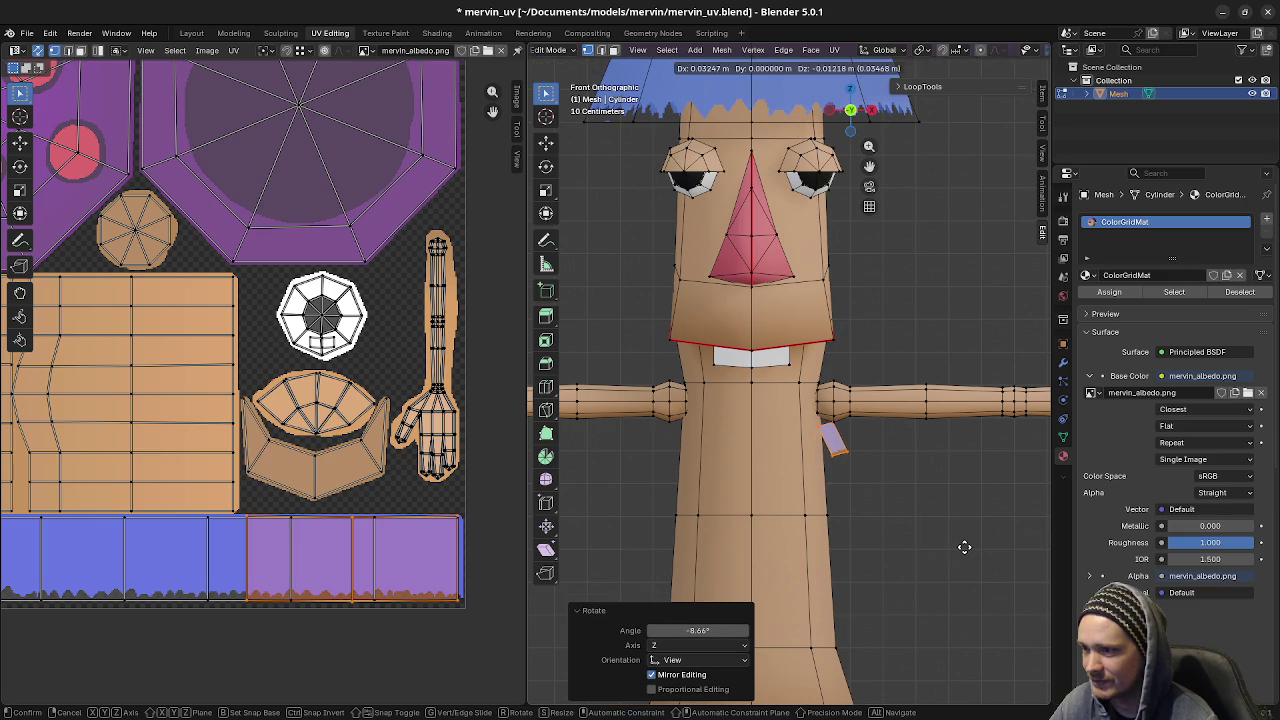
key("x")
left_click(958, 547)
mouse_move(958, 547)
middle_mouse_down()
mouse_move(817, 545)
mouse_move(820, 520)
mouse_move(691, 491)
mouse_move(877, 503)
middle_mouse_up()
scroll(820, 515, "down", 3)
key("a")
key("Tab")
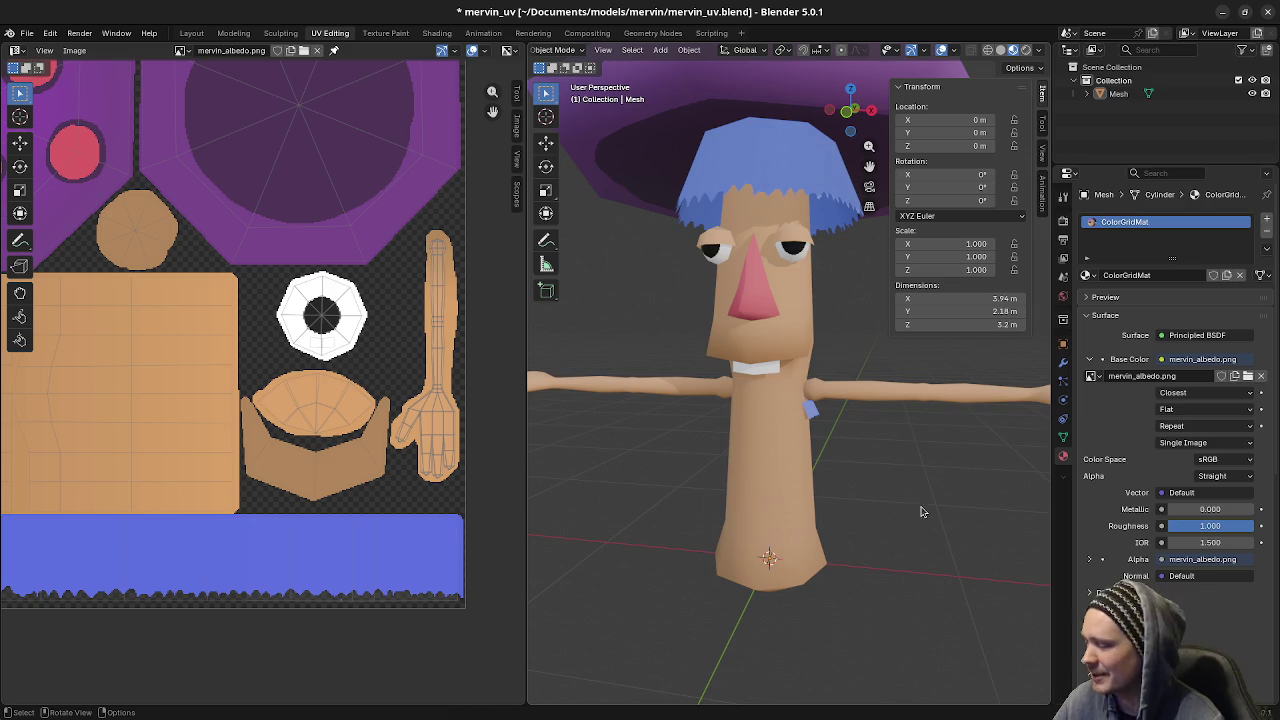
left_click(815, 415)
- Select the linked blue side piece in Edit Mode, delete it, and return to Object Mode
key("Tab")
key("alt+a")
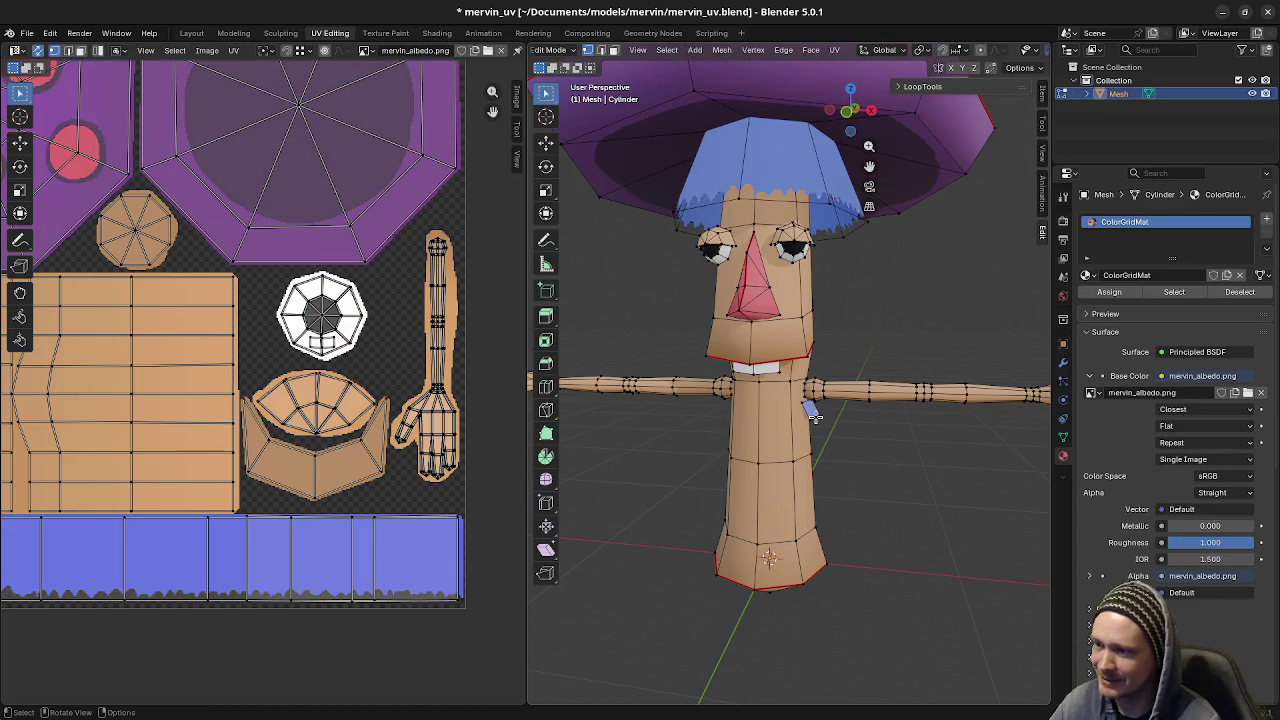
key("l")
right_click(815, 415)
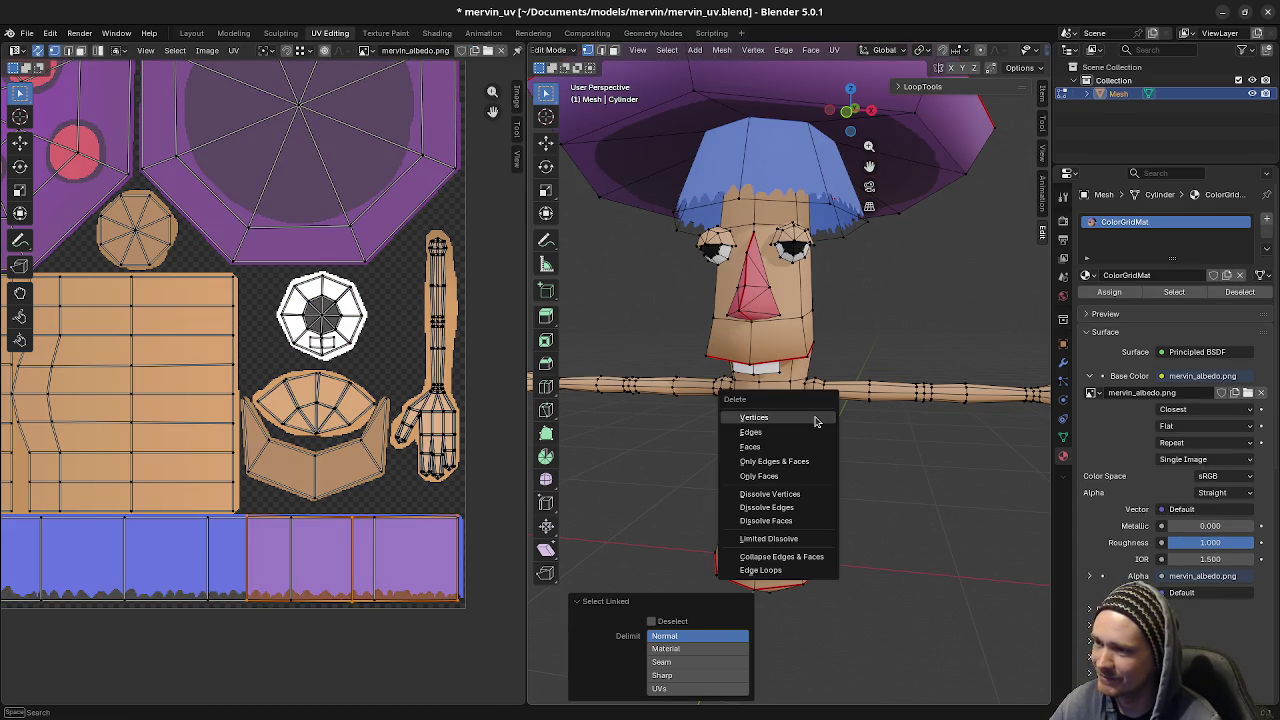
key("alt+a")
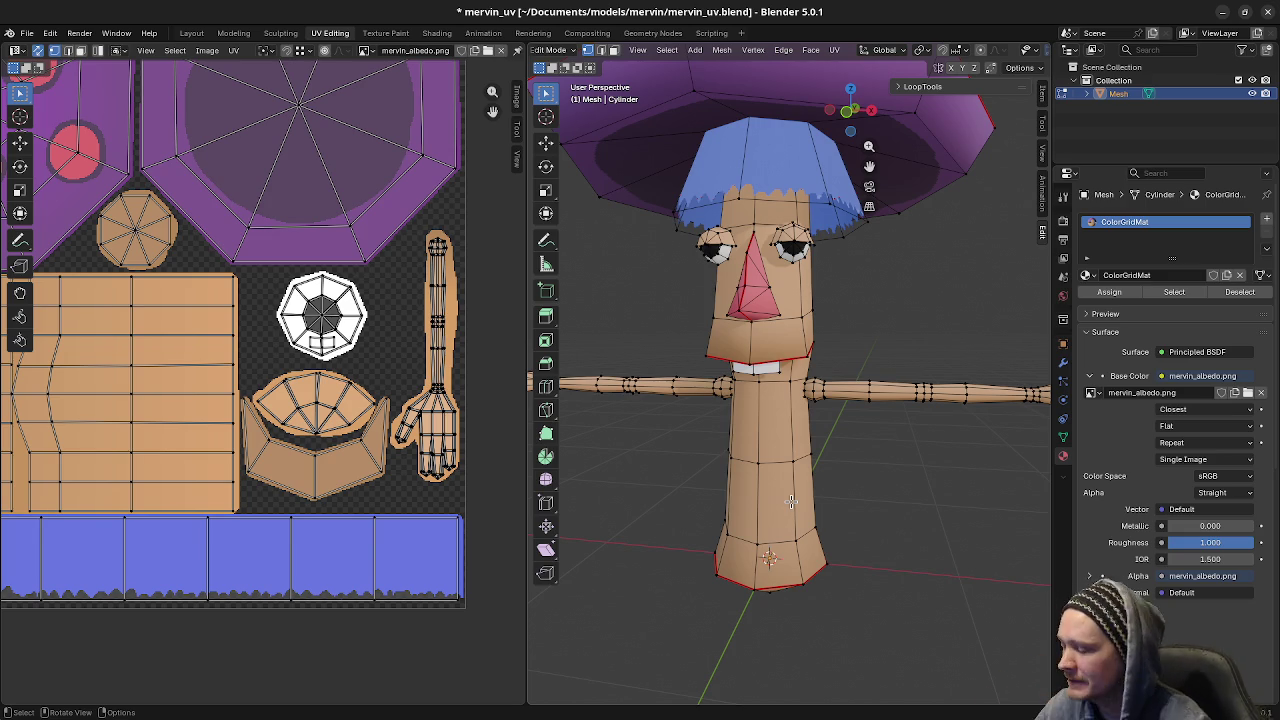
mouse_move(657, 434)
middle_mouse_down()
mouse_move(785, 447)
mouse_move(826, 423)
mouse_move(786, 423)
mouse_move(835, 477)
mouse_move(929, 486)
mouse_move(798, 470)
mouse_move(826, 478)
middle_mouse_up()
key("Tab")
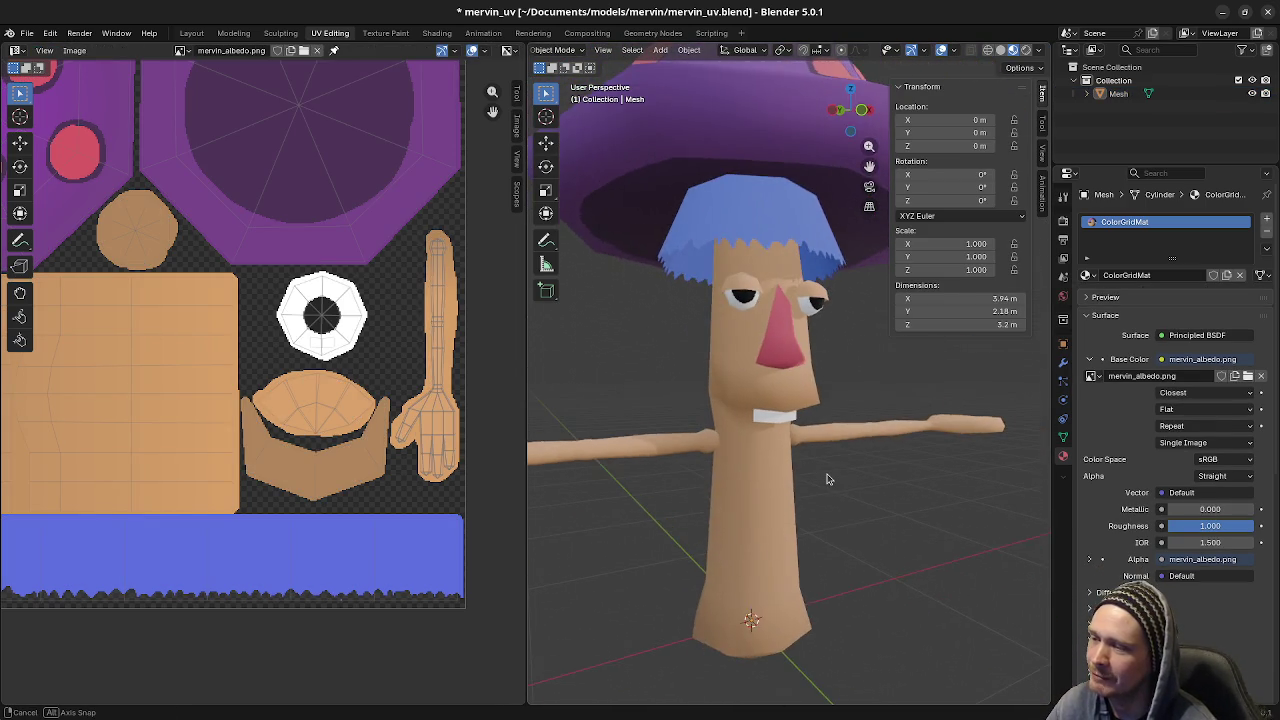
scroll(826, 478, "down", 2)
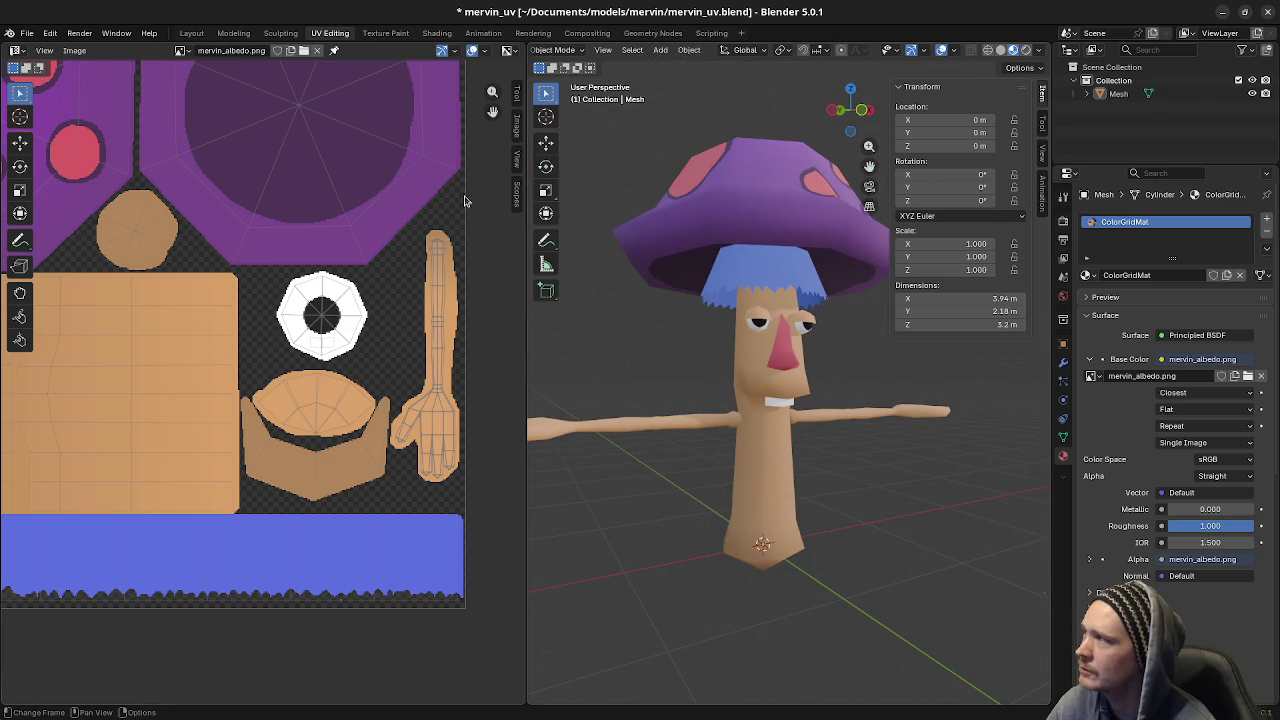
mouse_move(812, 453)
middle_mouse_down()
mouse_move(765, 463)
mouse_move(908, 486)
mouse_move(806, 449)
mouse_move(790, 460)
mouse_move(803, 443)
mouse_move(857, 457)
mouse_move(819, 451)
middle_mouse_up()
scroll(857, 457, "up", 4)
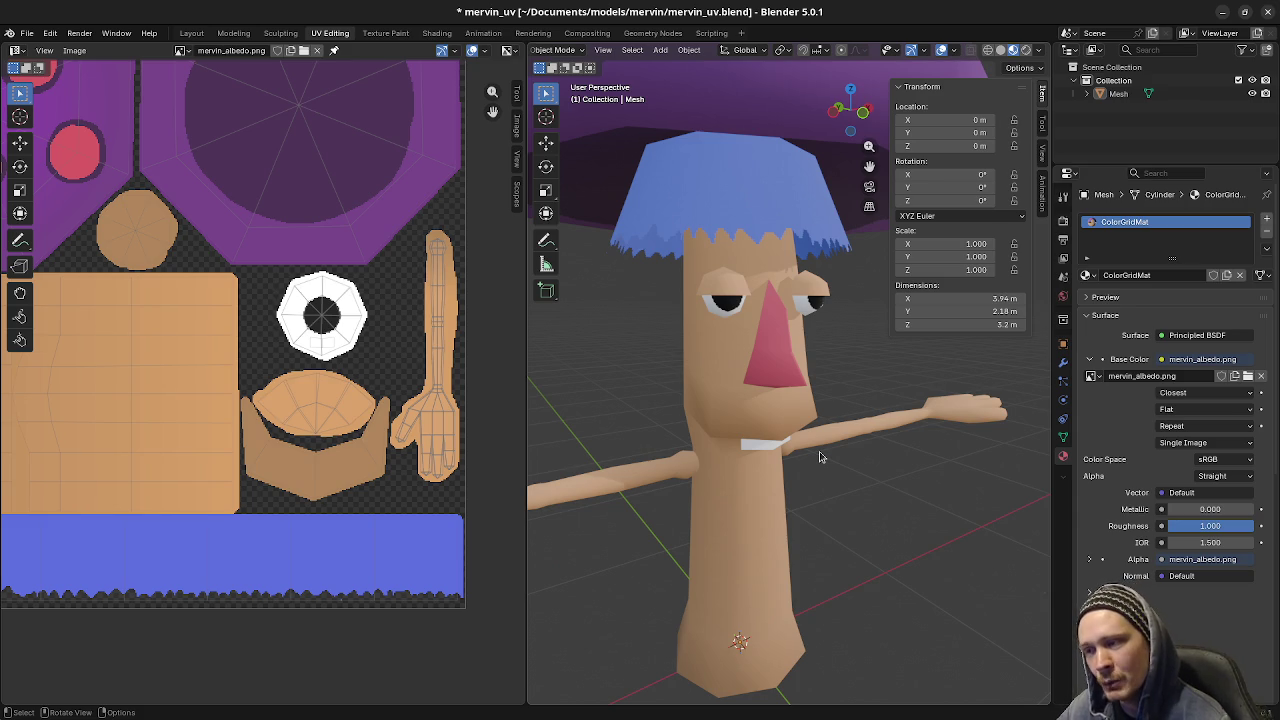
key("alt+Tab")
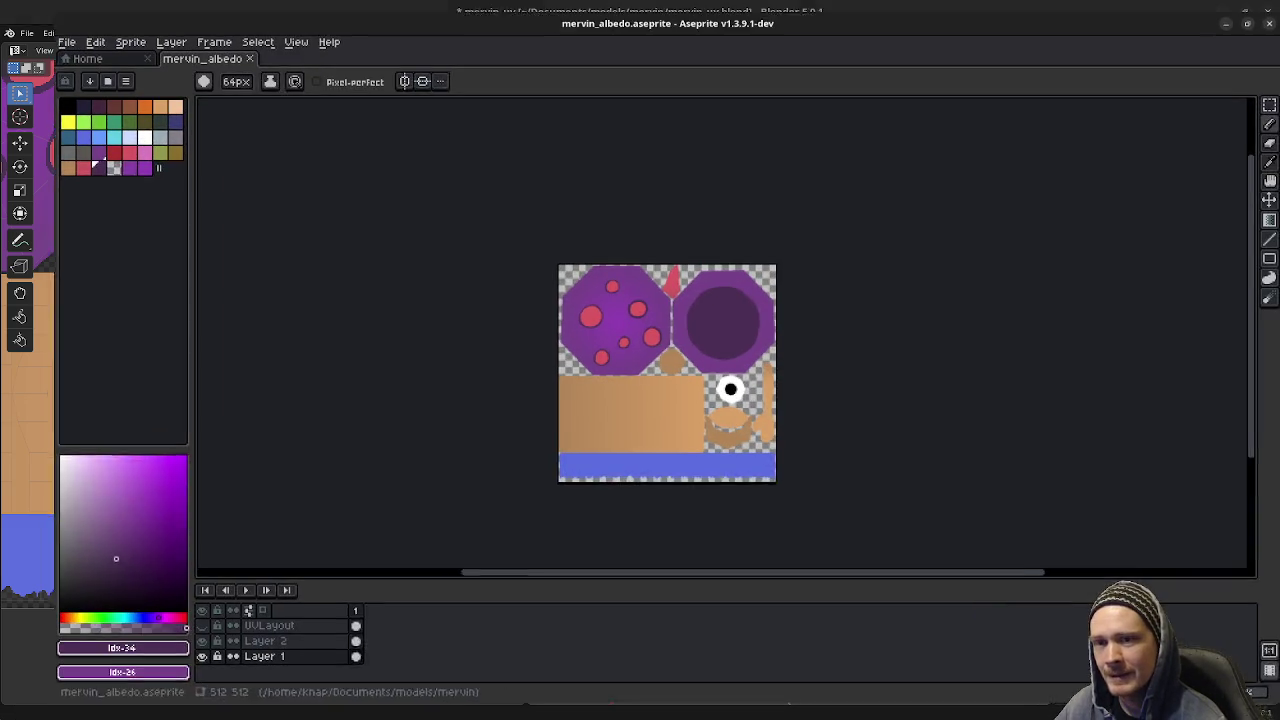
left_click(1224, 14)
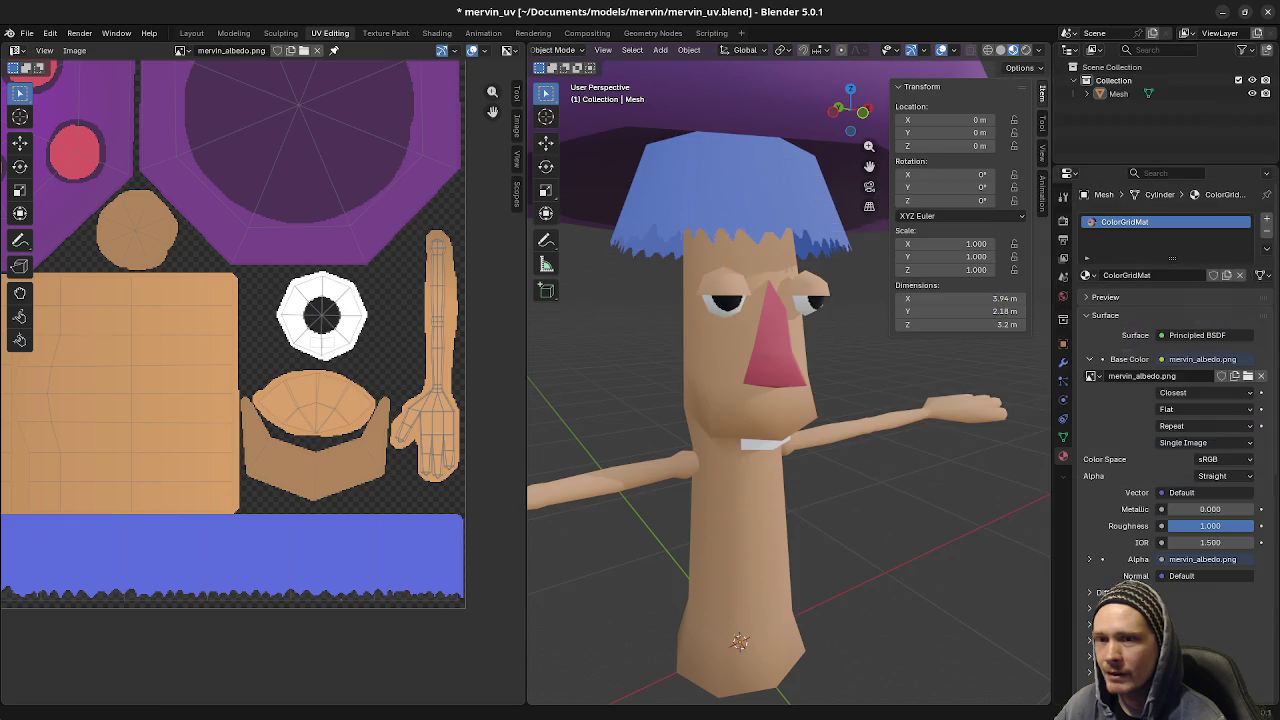
key("alt+Tab")
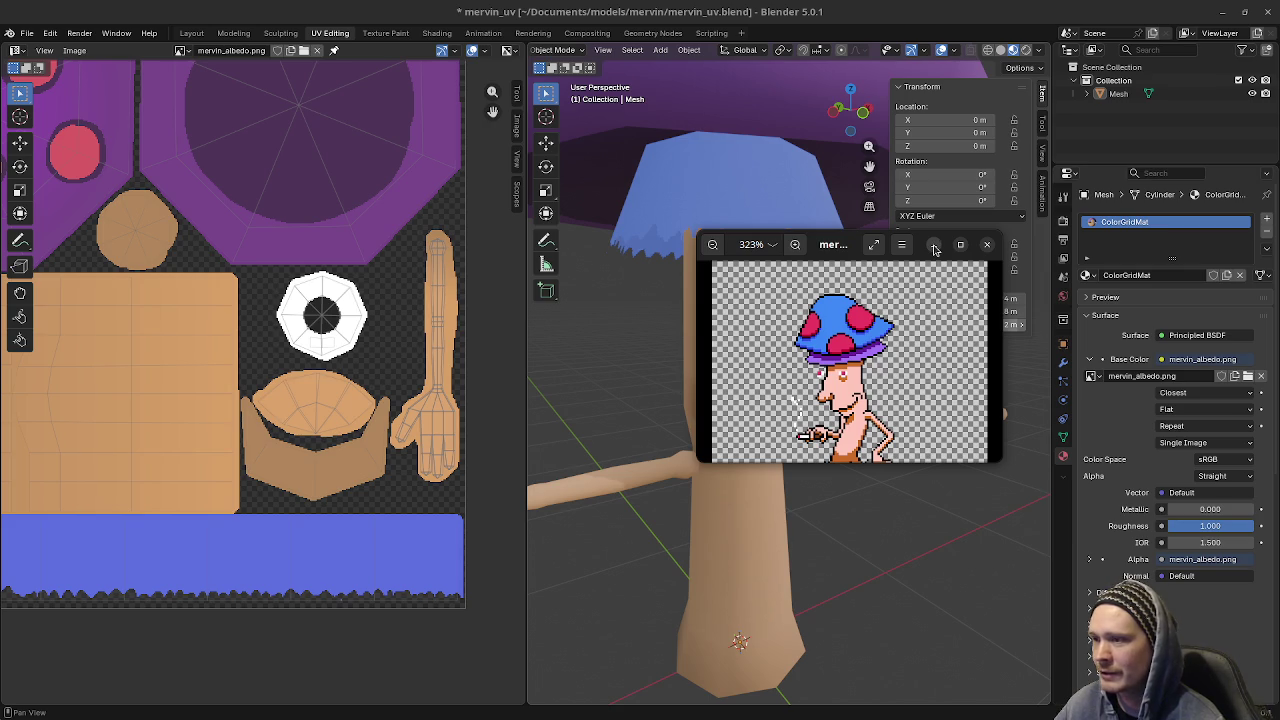
left_click(934, 247)
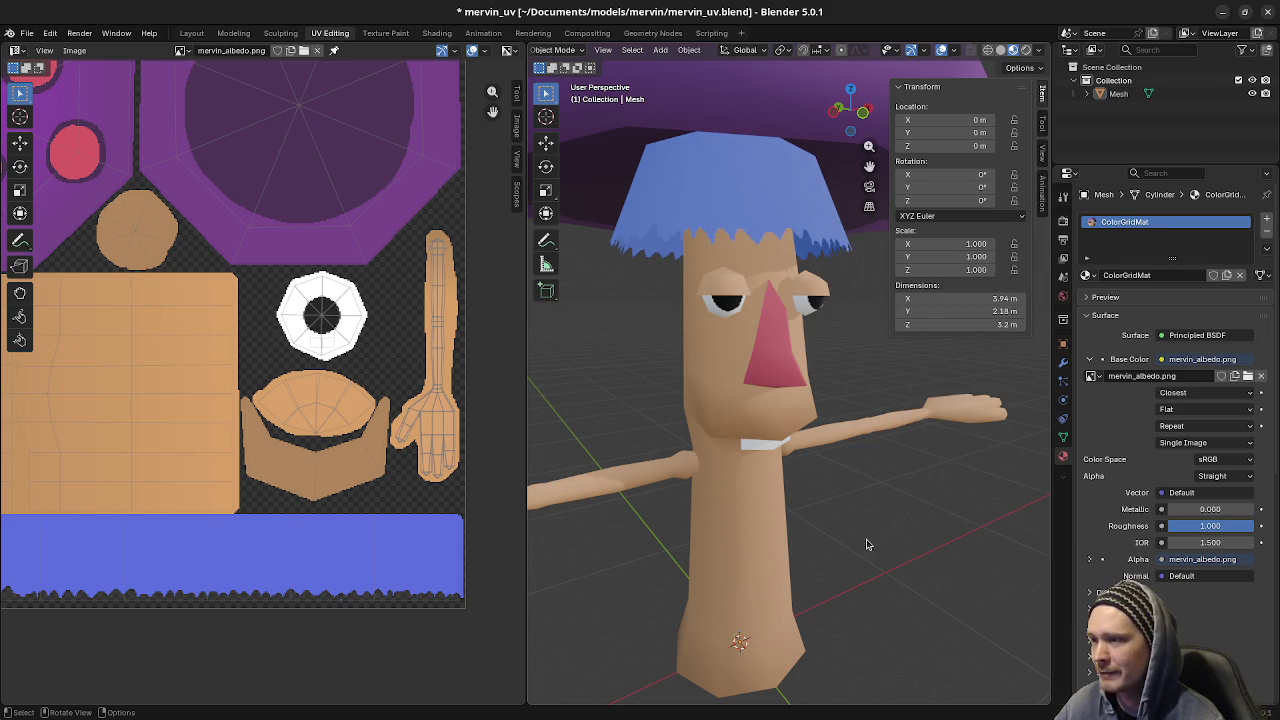
scroll(880, 530, "down", 5)
scroll(796, 521, "down", 2)
mouse_move(796, 521)
middle_mouse_down()
mouse_move(866, 523)
mouse_move(825, 461)
middle_mouse_up()
scroll(880, 504, "up", 5)
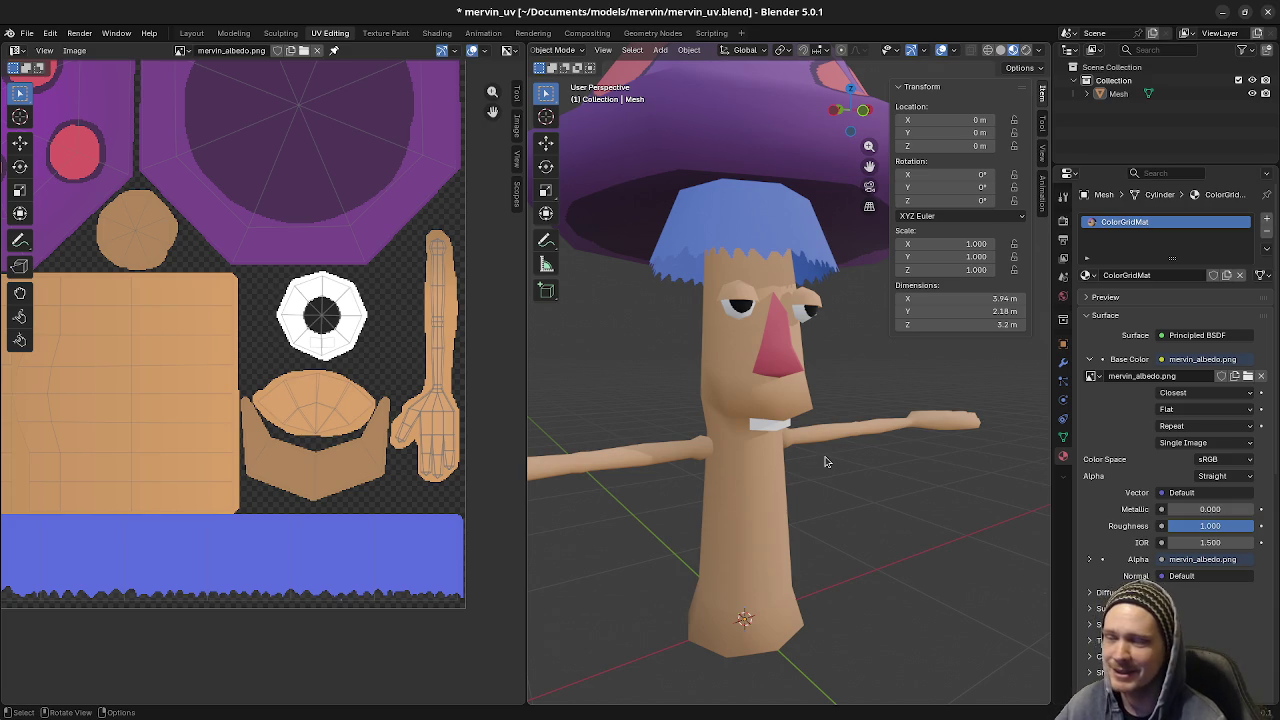
middle_click_drag(825, 461, 782, 462)
left_click(761, 453)
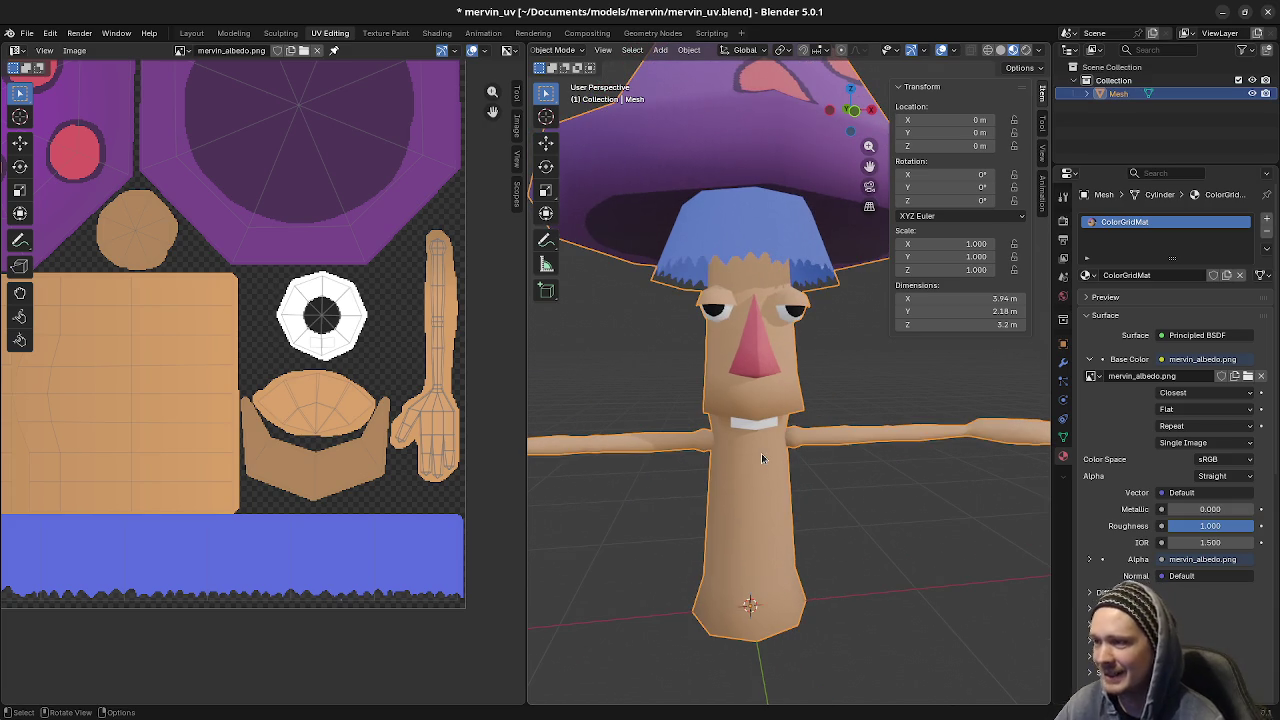
- Select the linked teeth piece in Edit Mode and view it from the front and in perspective
key("Tab")
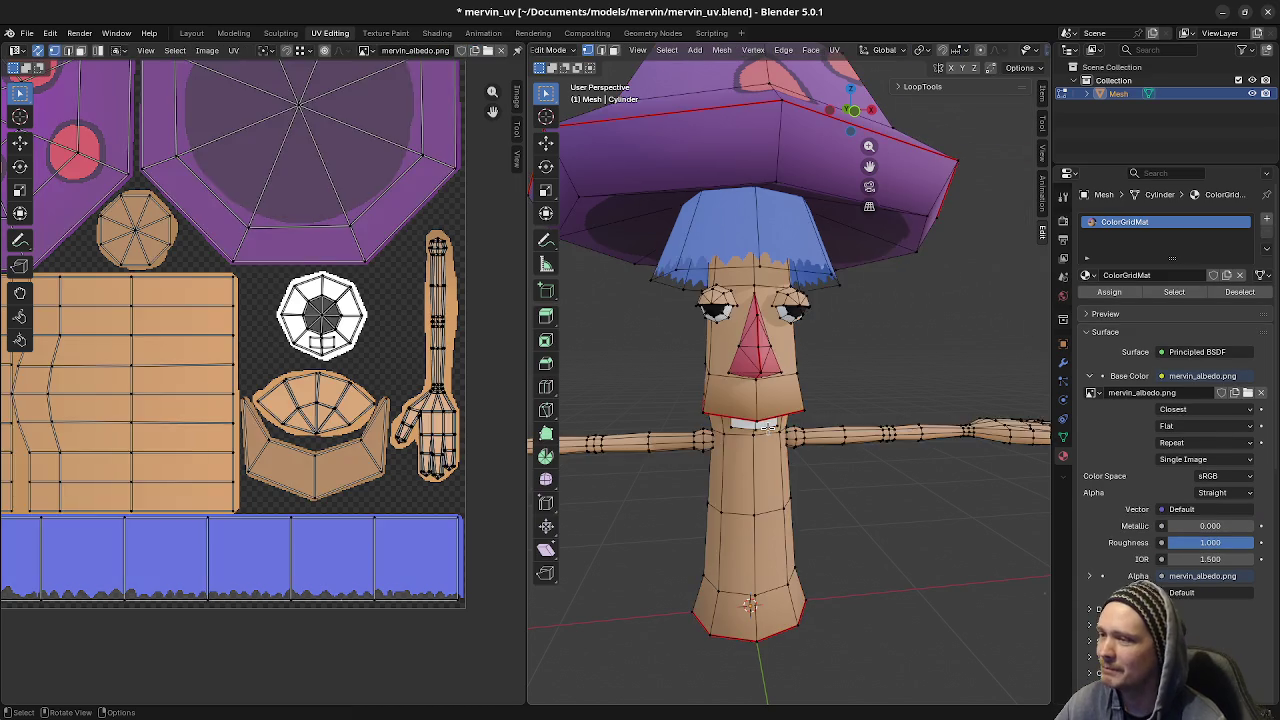
key("l")
middle_click_drag(780, 440, 840, 445)
key("KP_1")
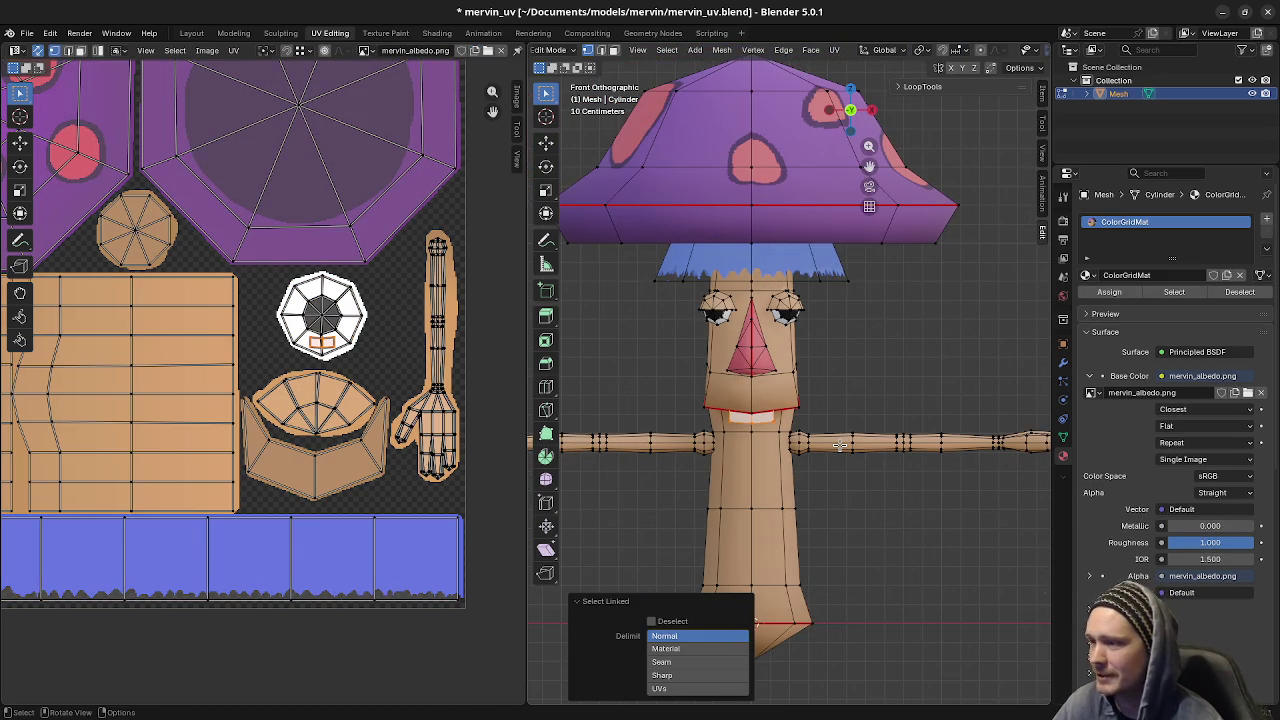
key("Tab")
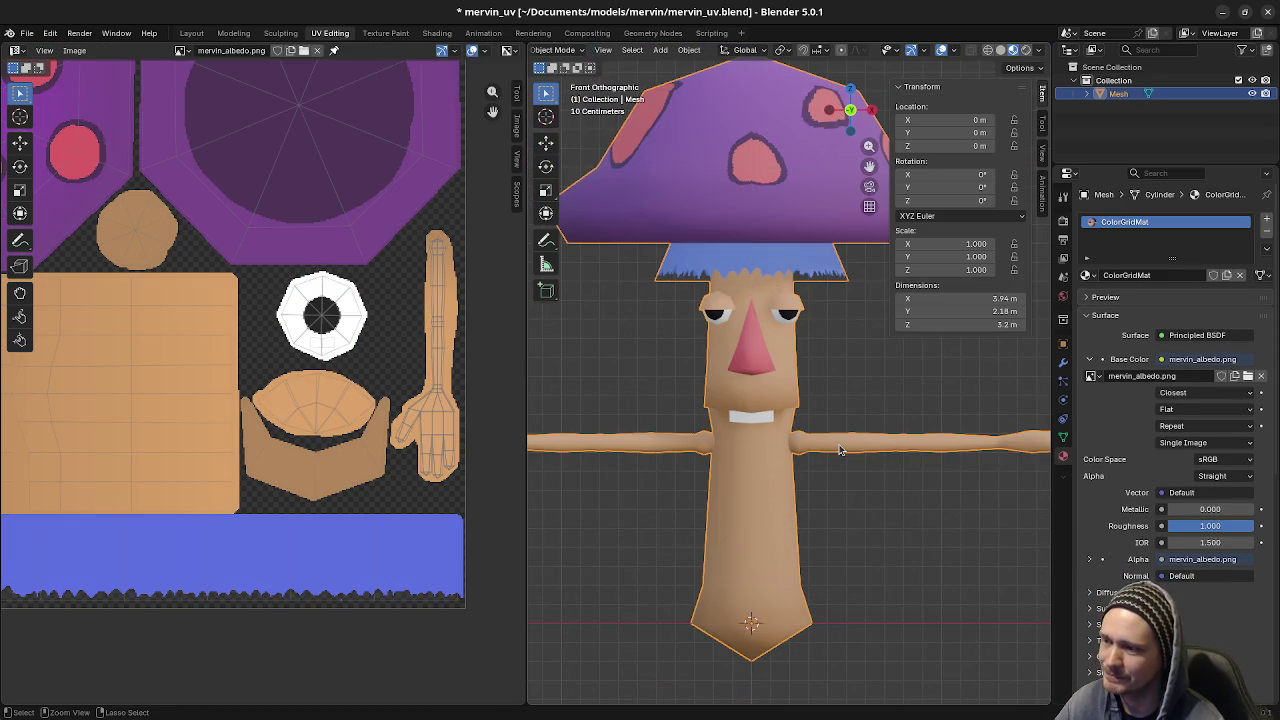
key("Tab")
mouse_move(800, 462)
middle_mouse_down()
mouse_move(748, 453)
mouse_move(808, 443)
mouse_move(838, 385)
middle_mouse_up()
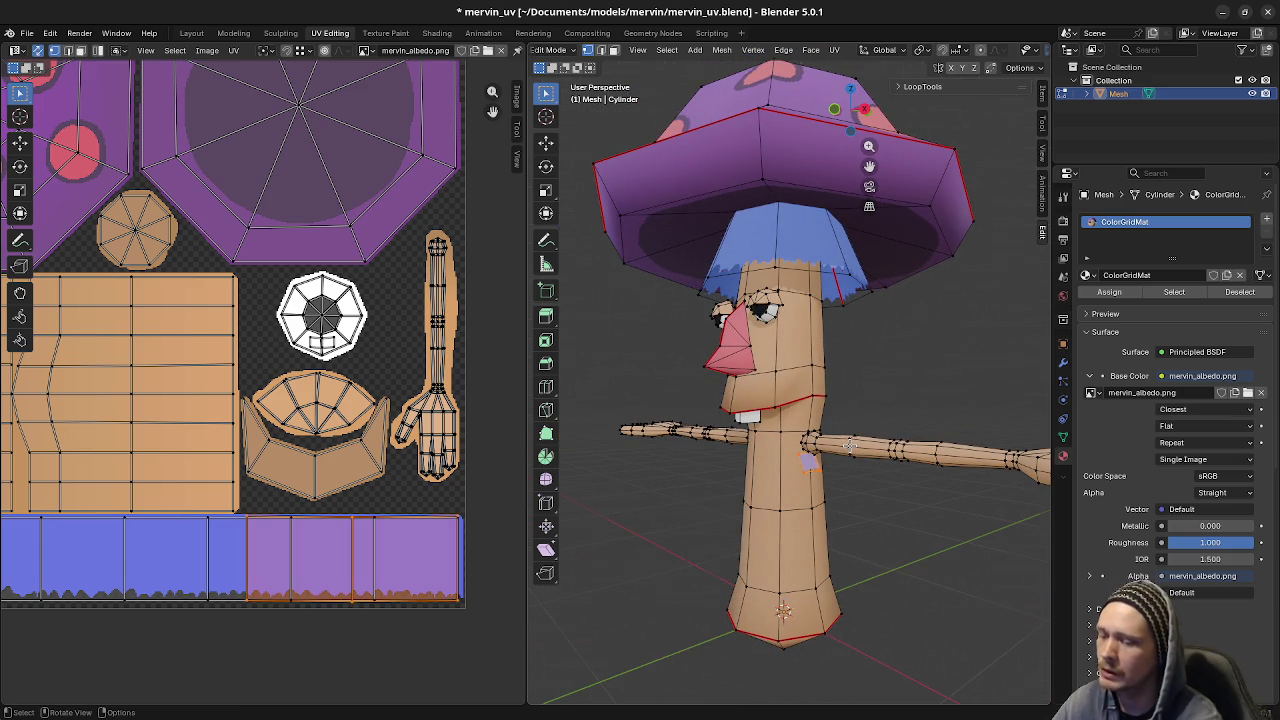
- Raise the small piece up beside the eye, cancelling and undoing a rotation attempt
key("KP_1")
key("g")
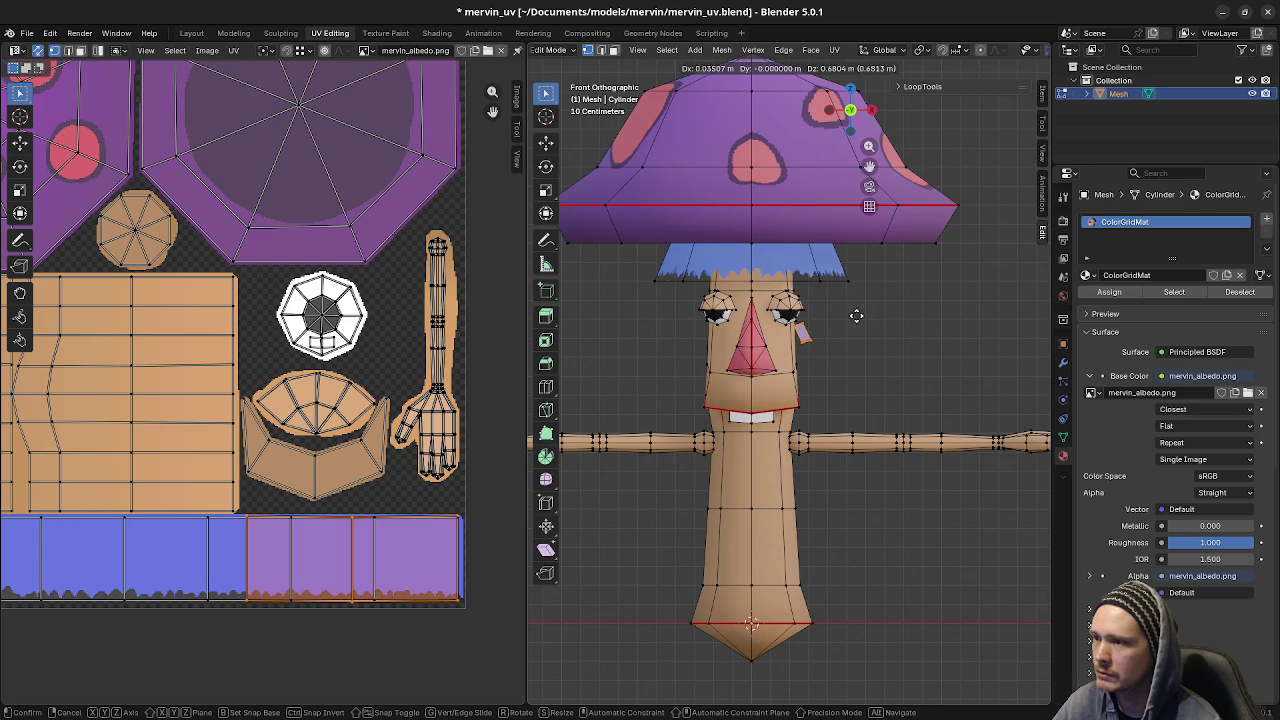
left_click(862, 316)
key("r")
key("Escape")
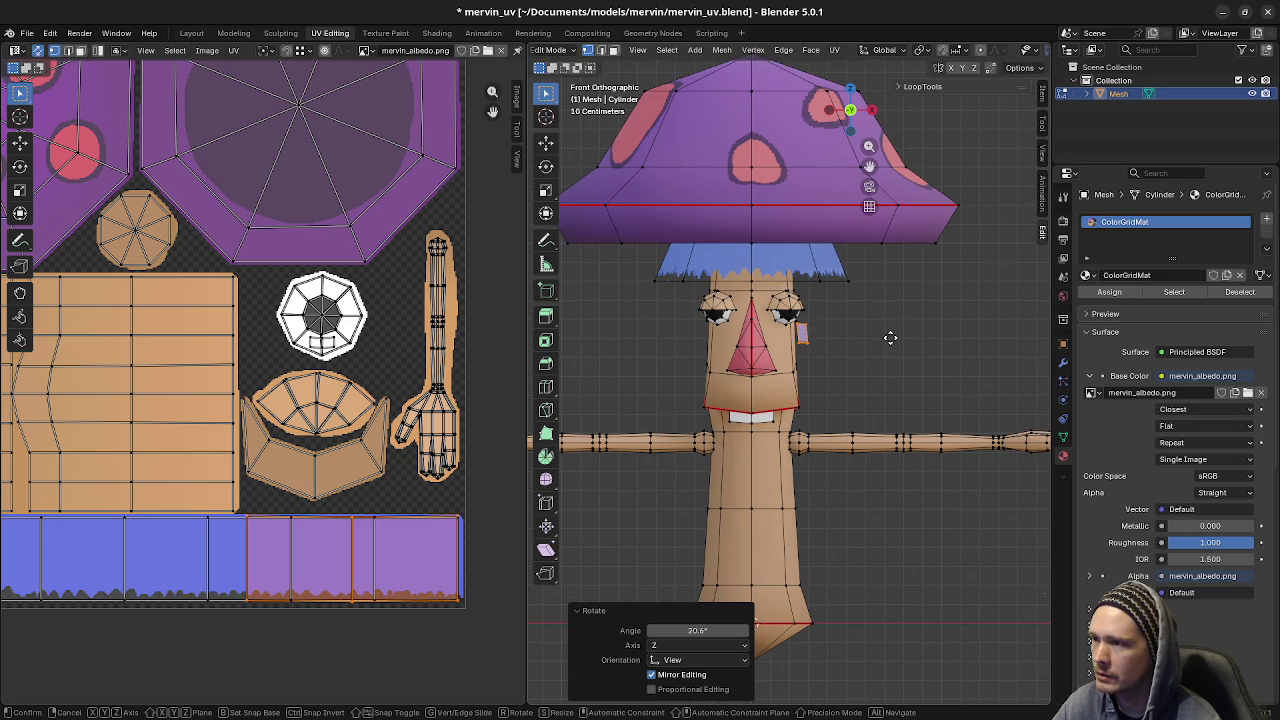
key("ctrl+z")
middle_click_drag(883, 337, 803, 395)
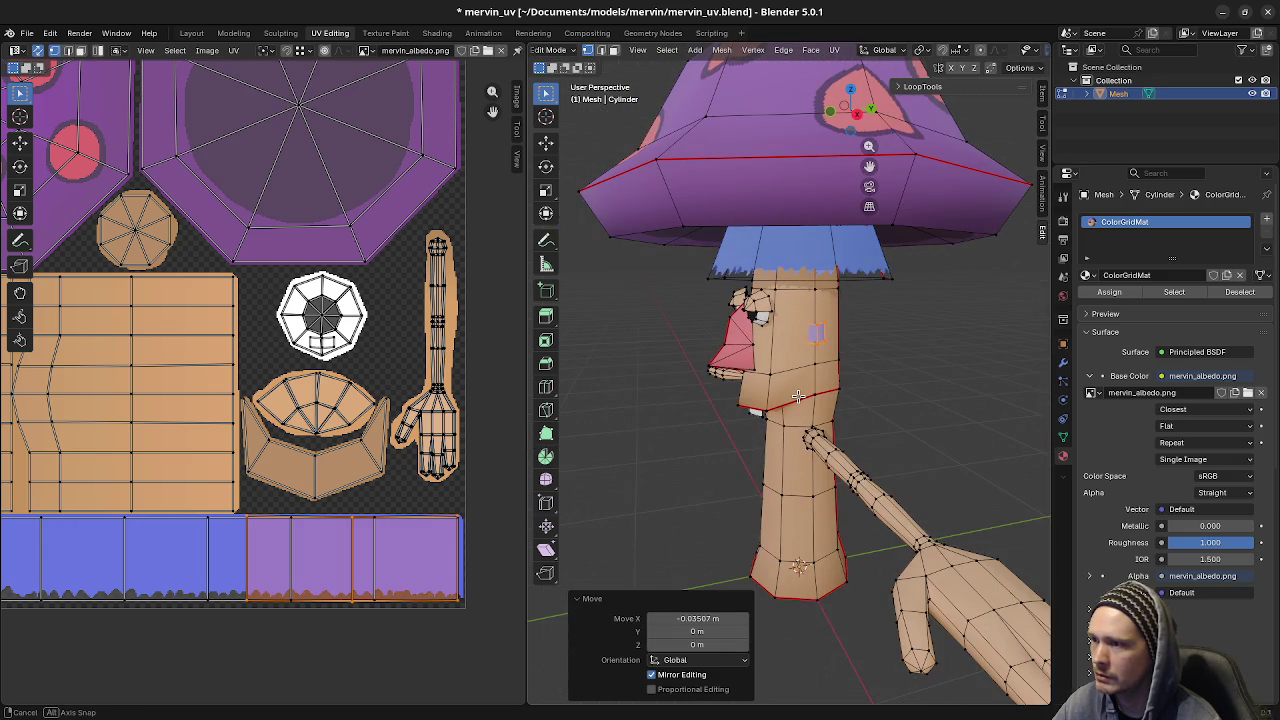
- Shift the piece along X and stretch it taller along Z
key("g")
key("x")
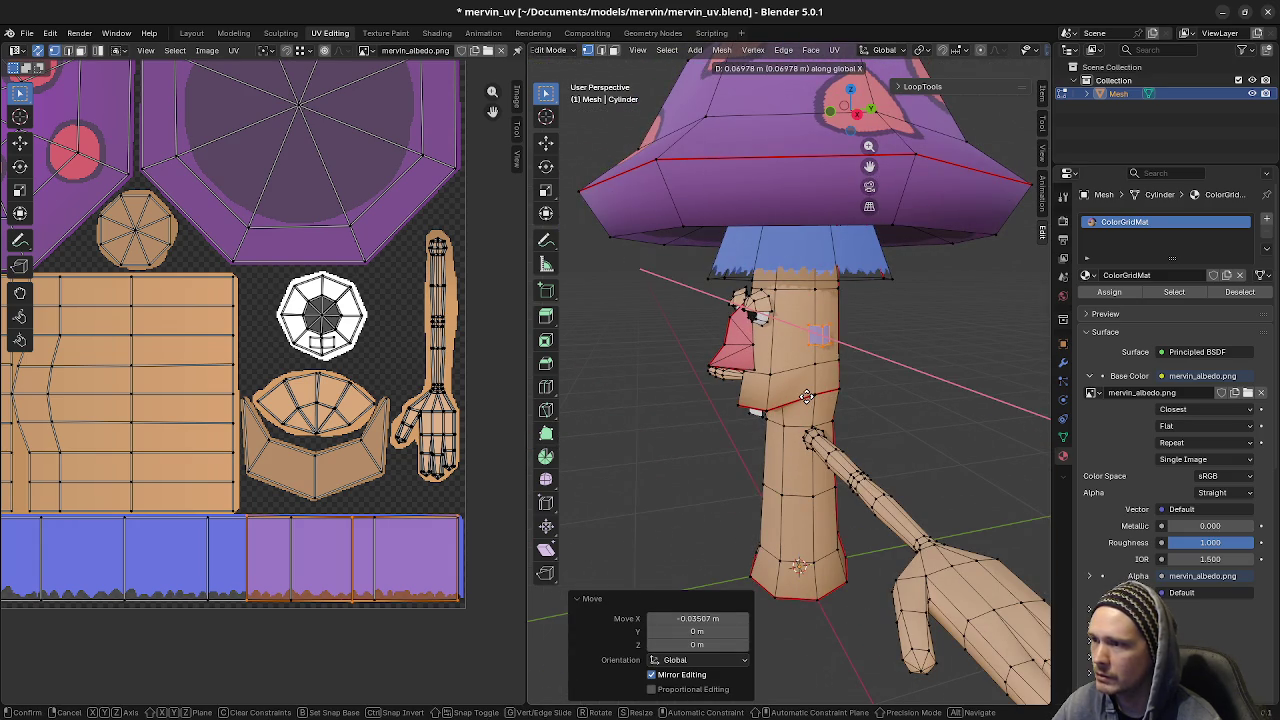
left_click(806, 397)
key("s")
key("z")
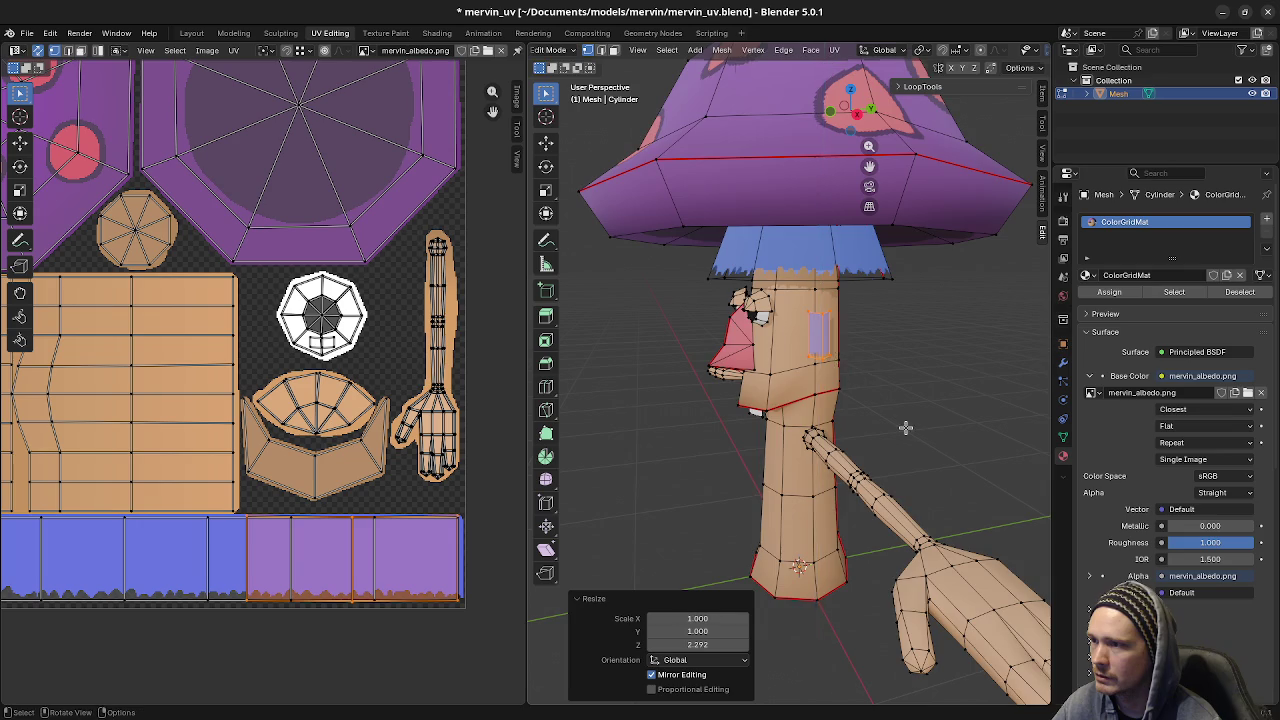
left_click(904, 428)
mouse_move(904, 428)
middle_mouse_down()
mouse_move(890, 406)
mouse_move(846, 414)
middle_mouse_up()
- Shift the piece again along X, narrow it to 0.558 along X, and return to Object Mode
key("g")
key("x")
left_click(884, 405)
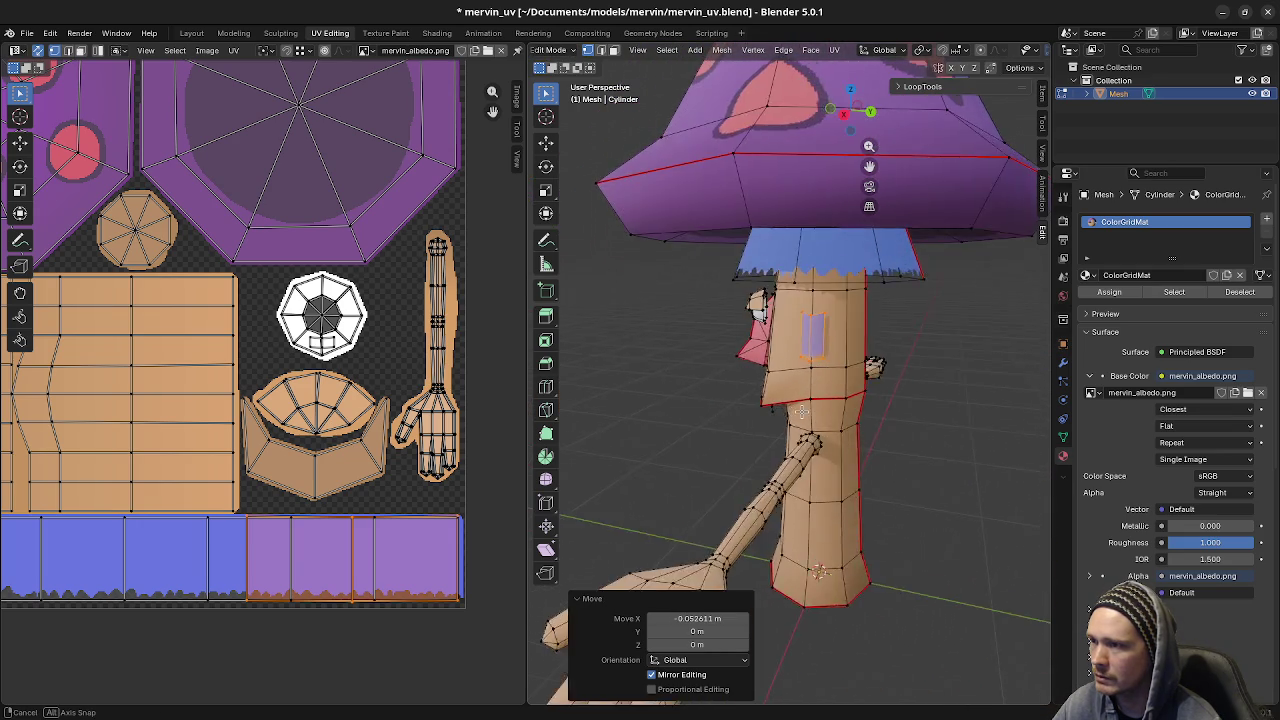
key("s")
key("x")
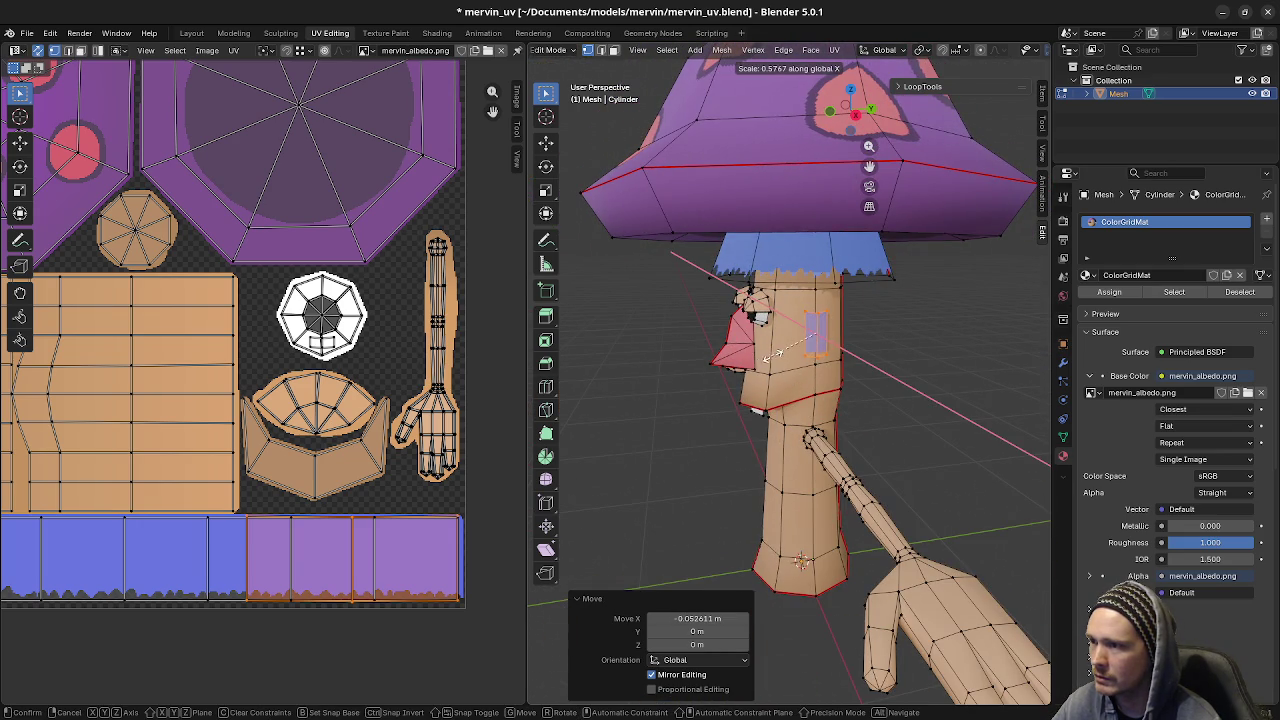
left_click(776, 357)
mouse_move(776, 357)
middle_mouse_down()
mouse_move(891, 386)
mouse_move(920, 291)
mouse_move(880, 366)
mouse_move(799, 376)
mouse_move(914, 380)
middle_mouse_up()
key("Tab")
middle_click_drag(820, 380, 571, 371)
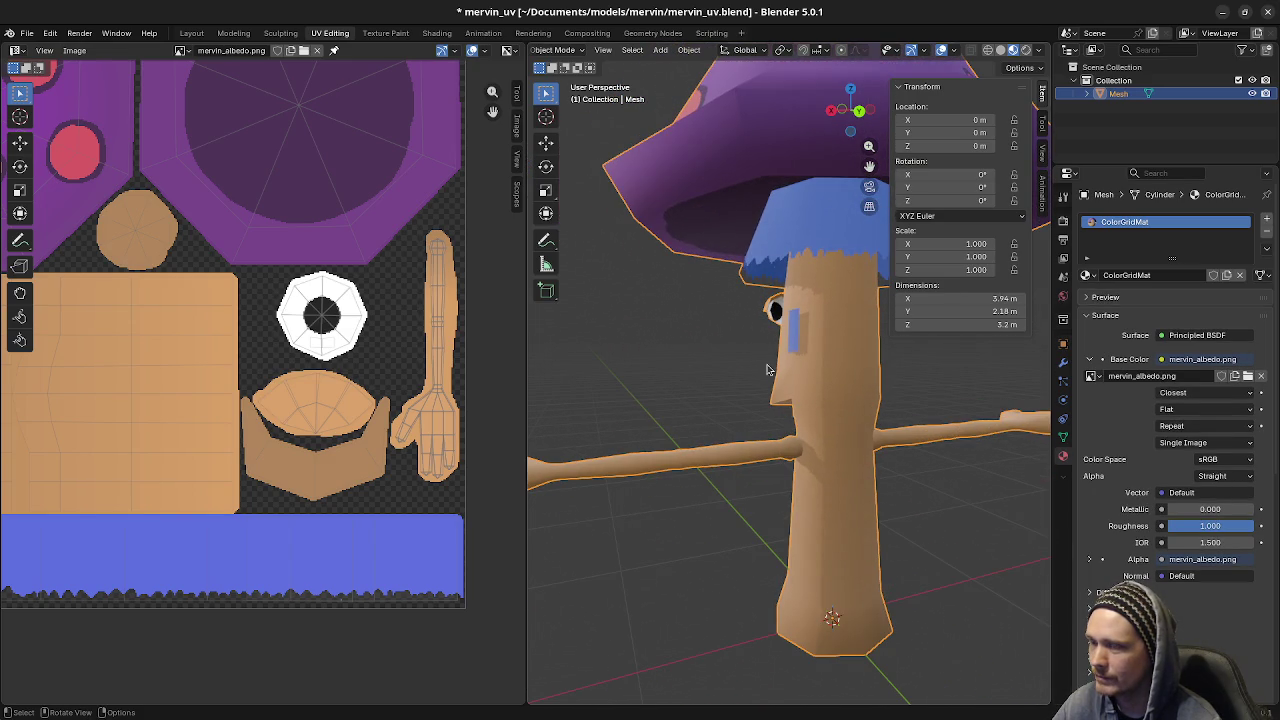
- Re-unwrap the linked patch's UVs so it no longer shows blue, and save mervin_uv.blend
mouse_move(858, 403)
middle_mouse_down()
mouse_move(742, 408)
mouse_move(851, 408)
mouse_move(838, 432)
mouse_move(843, 366)
mouse_move(891, 419)
mouse_move(885, 395)
mouse_move(920, 405)
mouse_move(796, 413)
mouse_move(857, 432)
mouse_move(850, 441)
mouse_move(815, 400)
mouse_move(831, 448)
mouse_move(857, 443)
mouse_move(822, 461)
middle_mouse_up()
left_click(850, 430)
left_click(808, 388)
key("Tab")
key("l")
key("u")
left_click(832, 449)
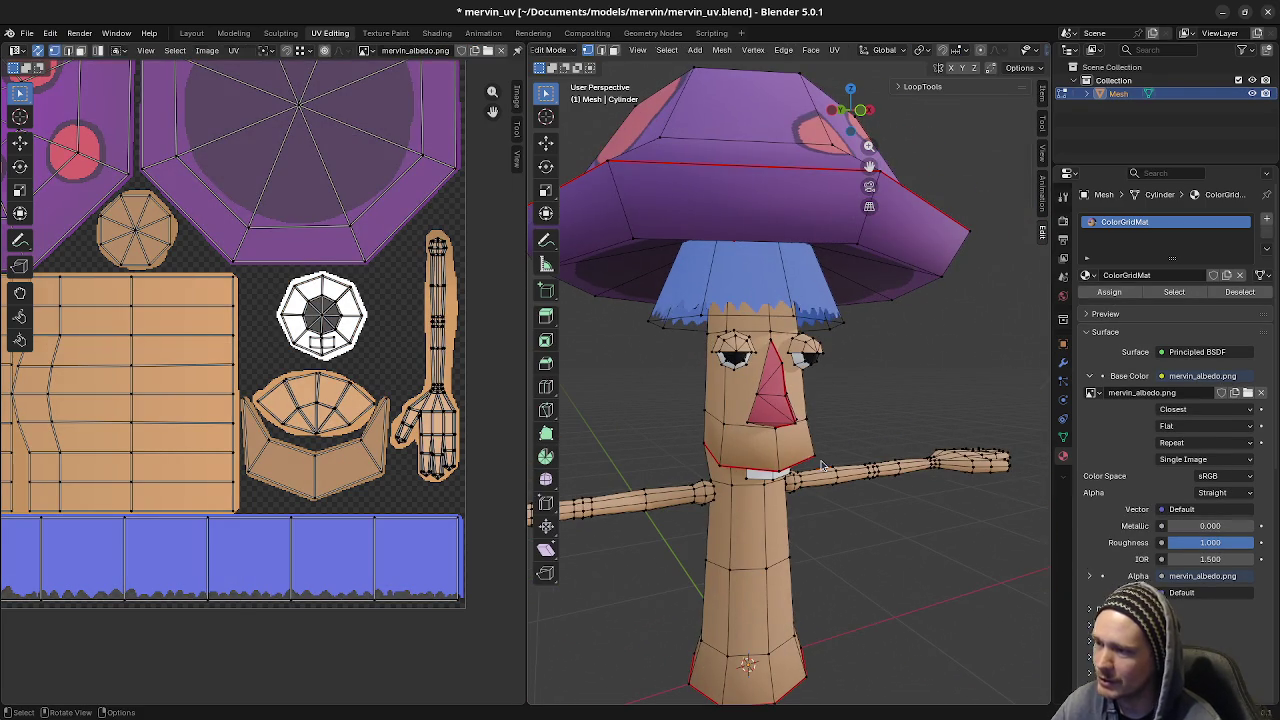
key("Tab")
key("ctrl+s")
- Reselect the mushroom mesh and reopen it in Edit Mode
mouse_move(793, 597)
middle_mouse_down()
mouse_move(814, 523)
mouse_move(784, 522)
mouse_move(840, 477)
middle_mouse_up()
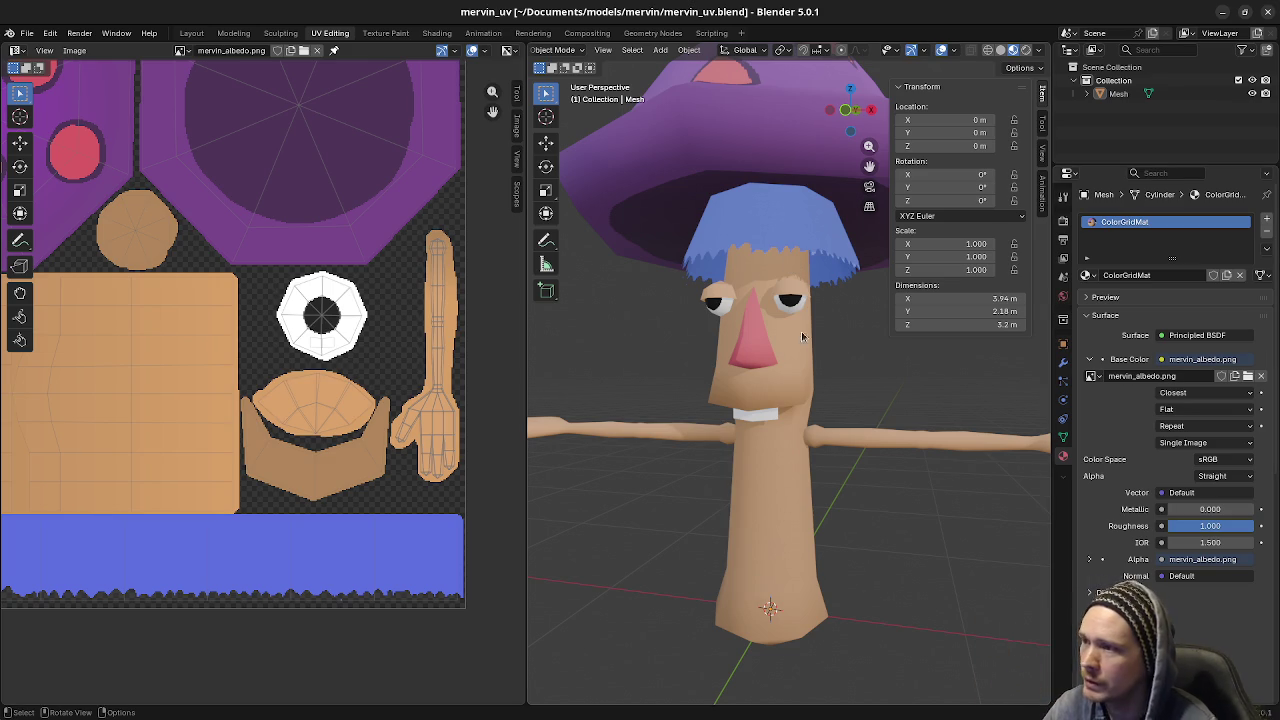
middle_click_drag(771, 432, 791, 434)
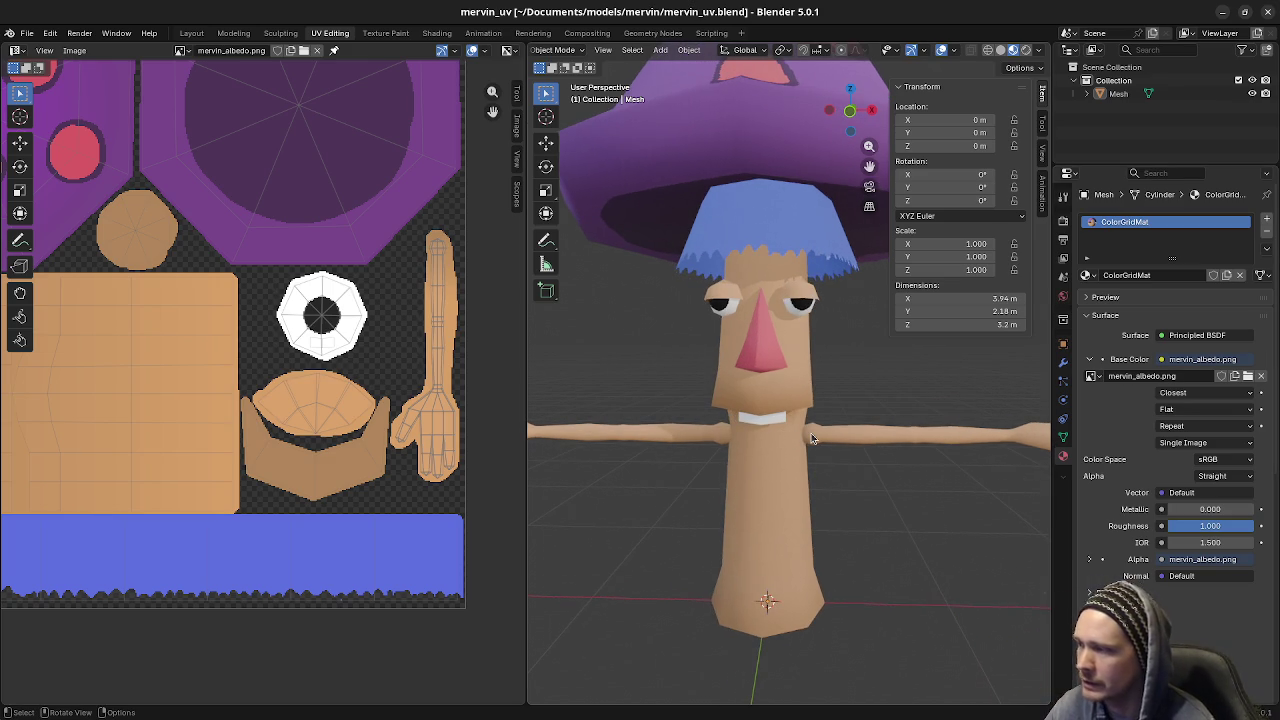
left_click(812, 438)
key("Tab")
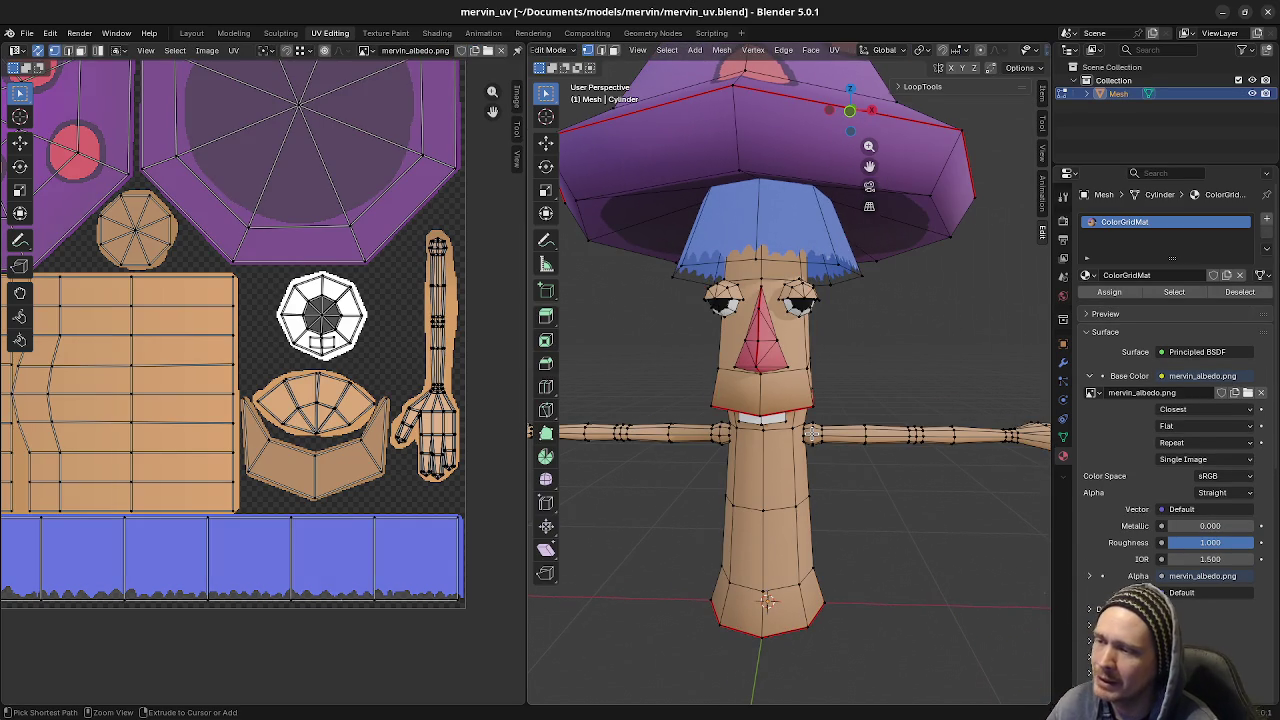
- Toggle between Edit and Object Mode, adjusting selections, and zoom in on the head
key("a")
key("Tab")
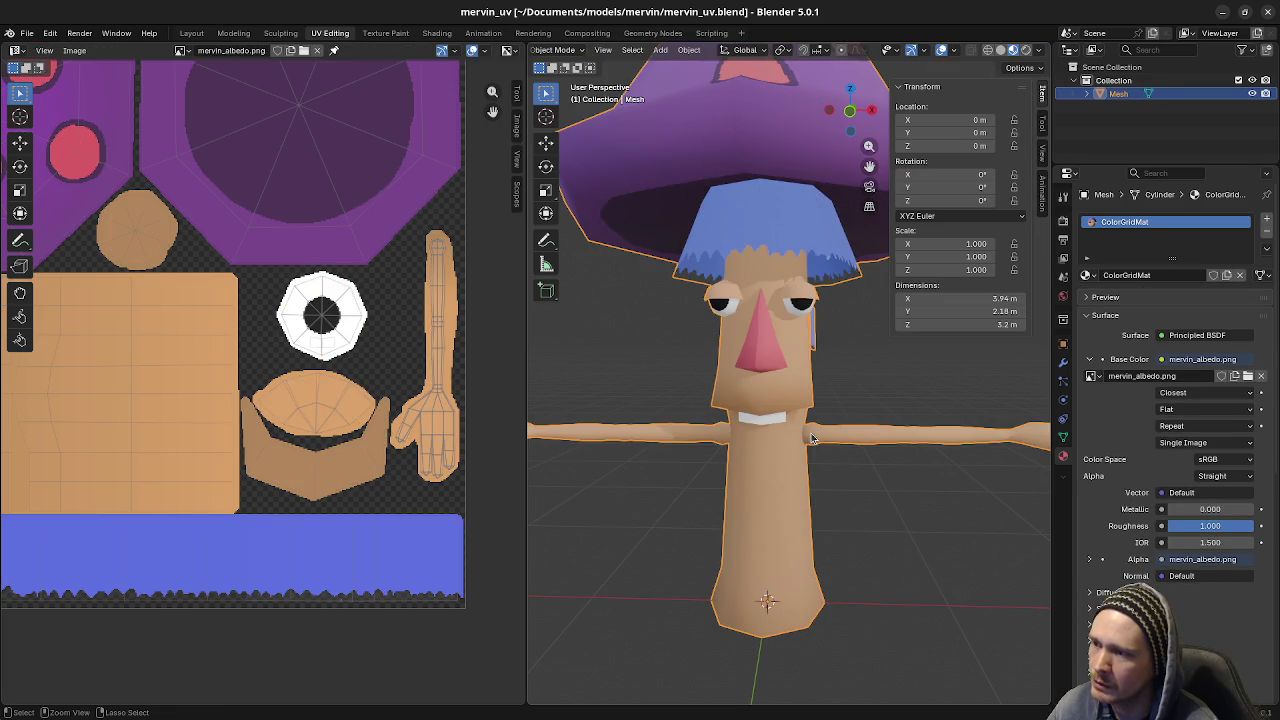
key("Tab")
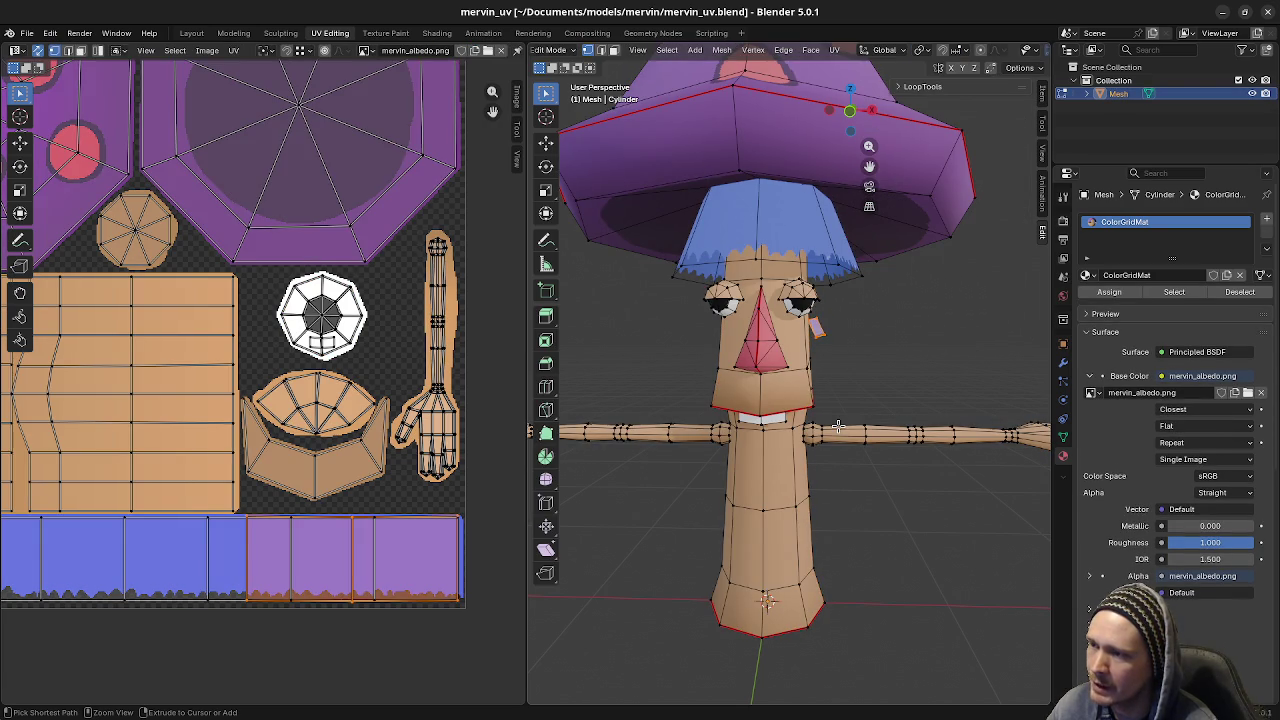
key("a")
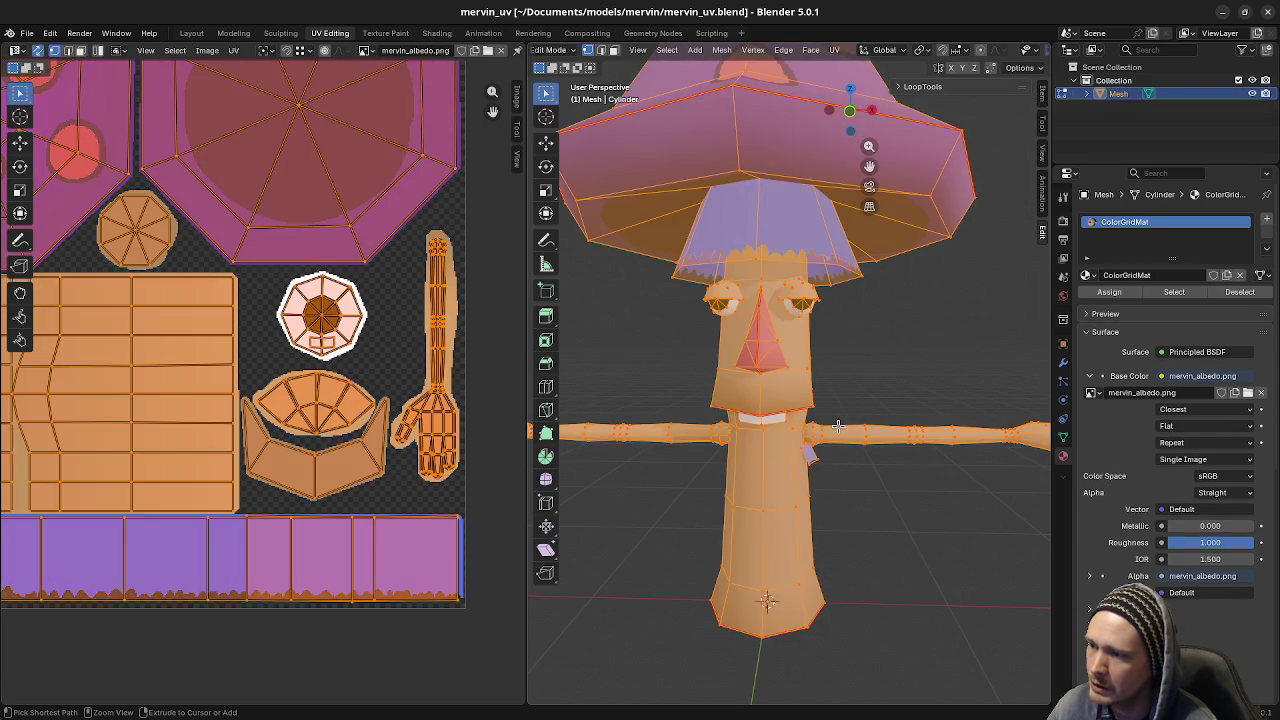
key("Tab")
key("Tab")
key("alt+a")
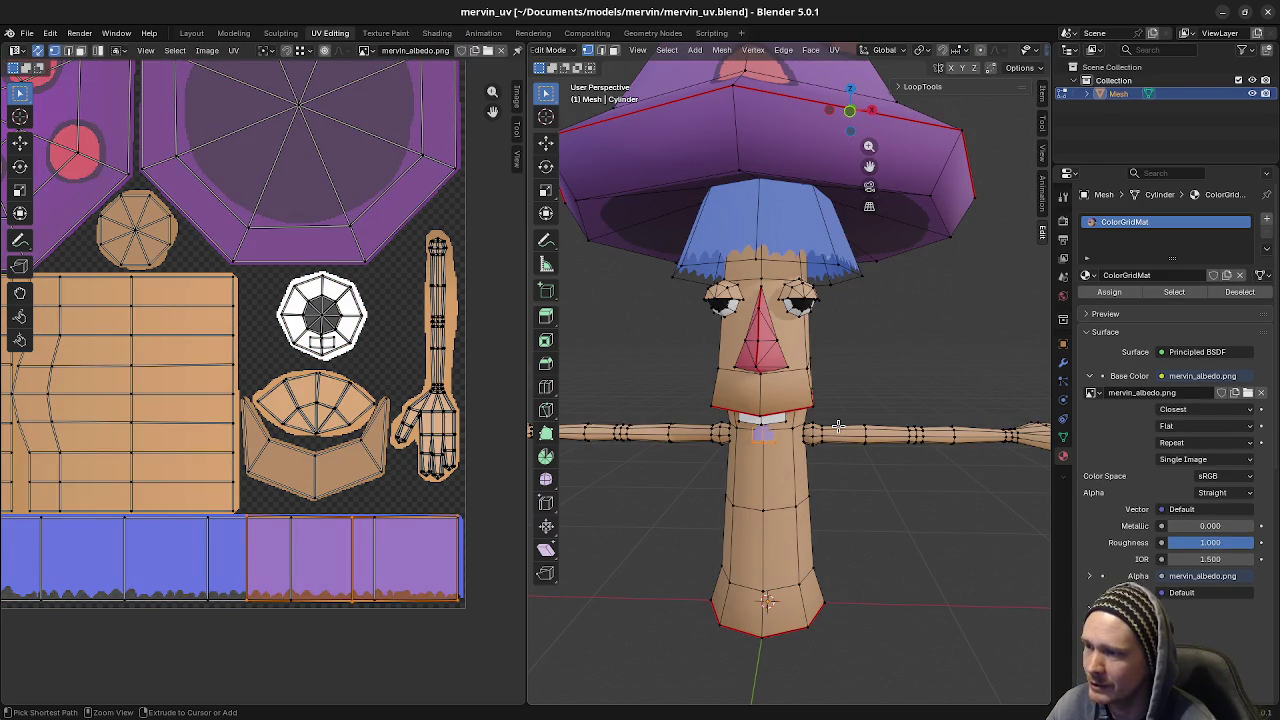
key("Tab")
key("n")
key("r")
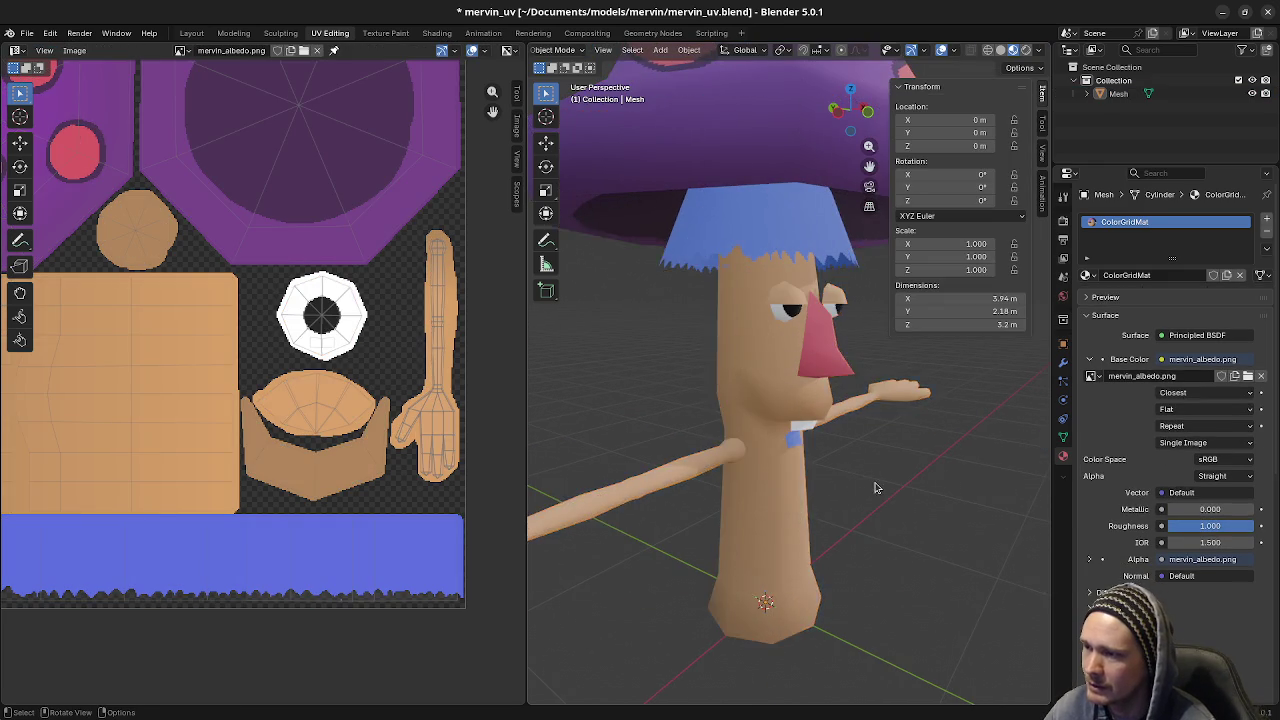
key("Escape")
scroll(784, 467, "down", 3)
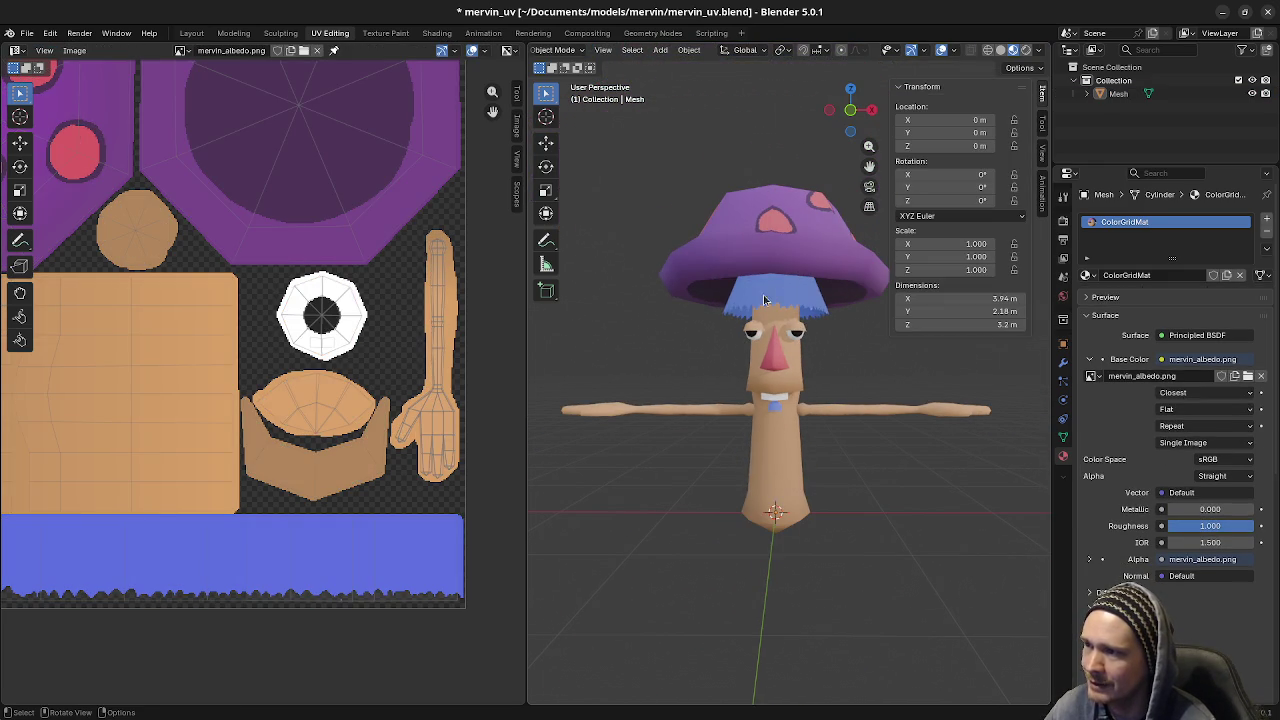
scroll(781, 448, "up", 2)
scroll(781, 448, "up", 2)
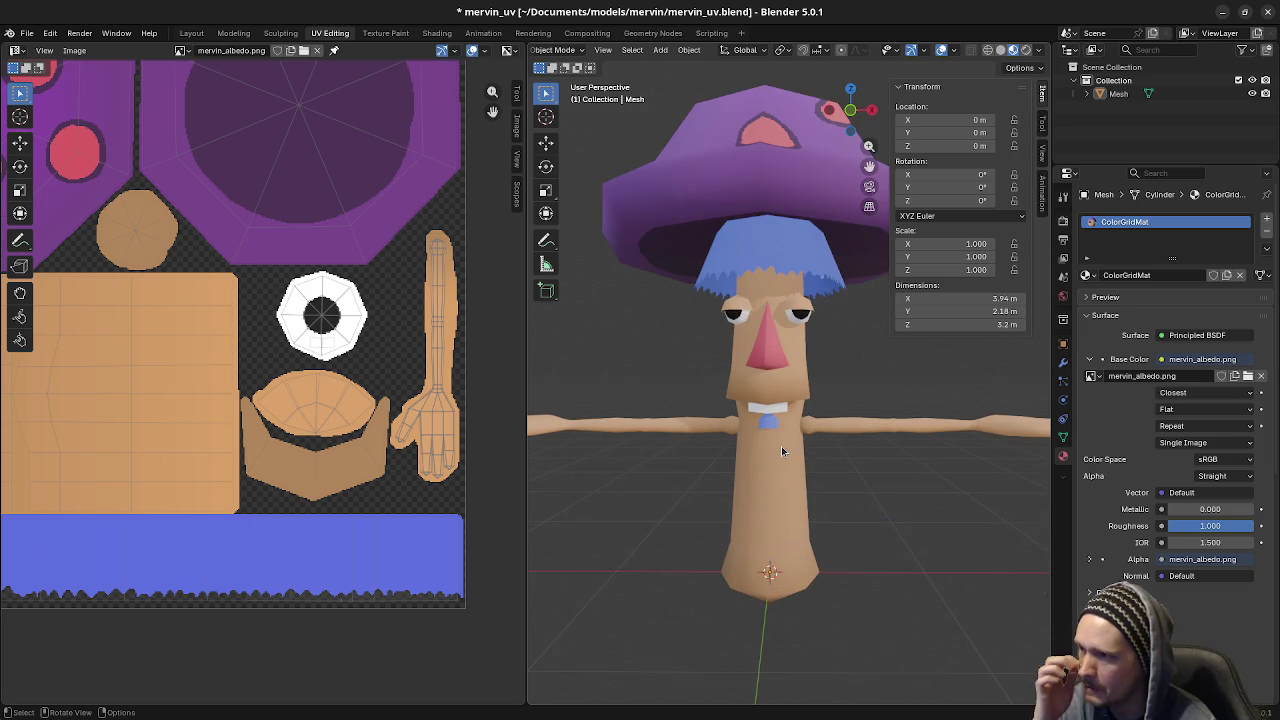
scroll(781, 444, "up", 2)
- Select the patch piece under the teeth in Edit Mode and move it up along Z
middle_click_drag(781, 444, 788, 447)
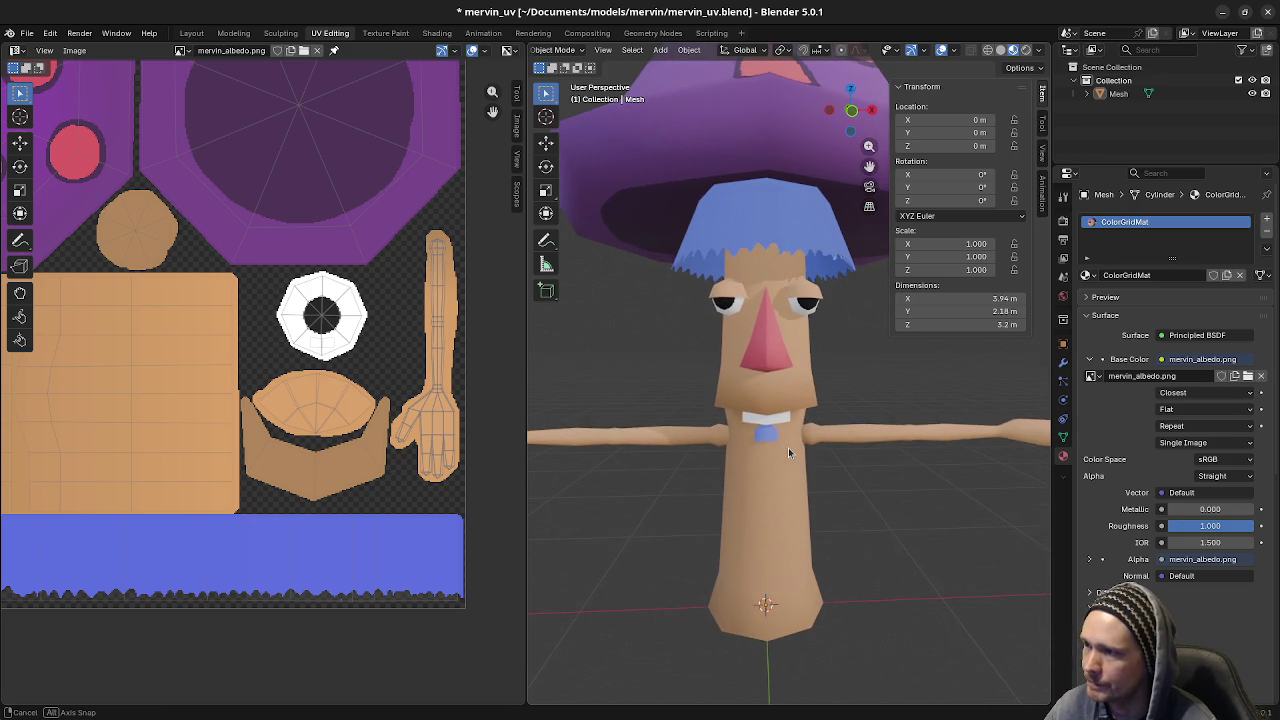
left_click(782, 439)
key("Tab")
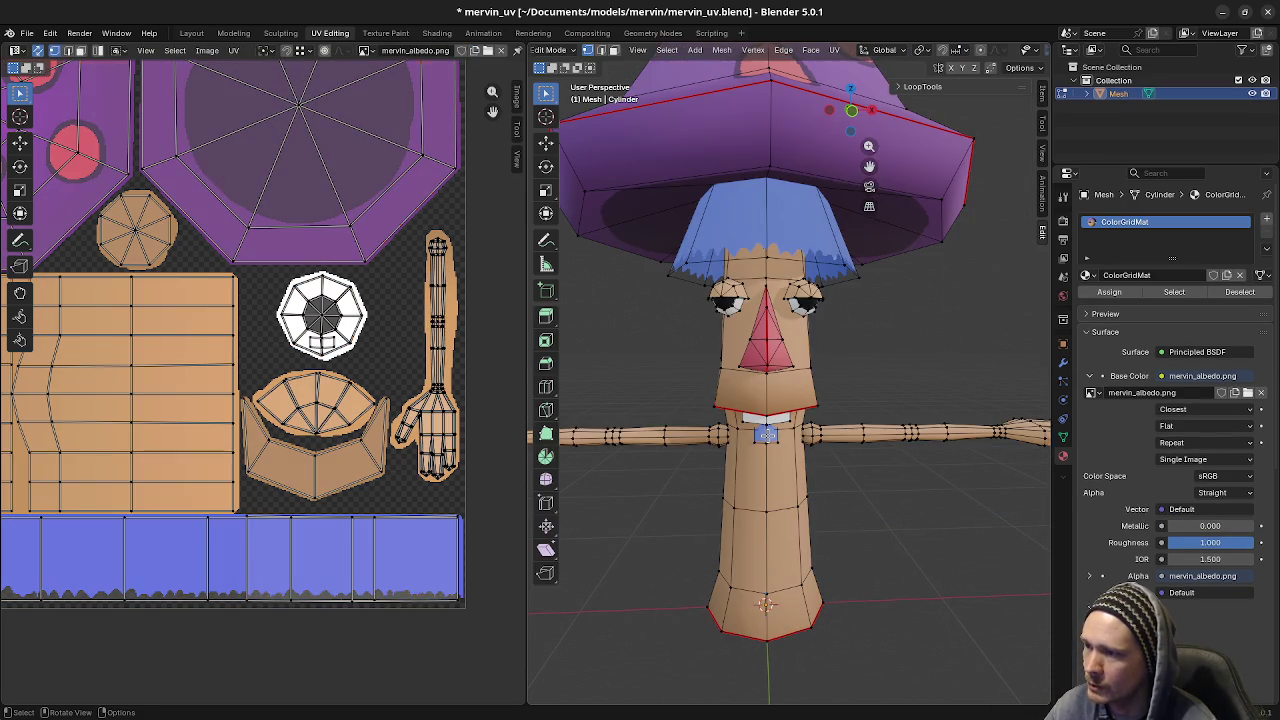
key("ctrl+l")
middle_click_drag(766, 434, 860, 466)
key("g")
key("z")
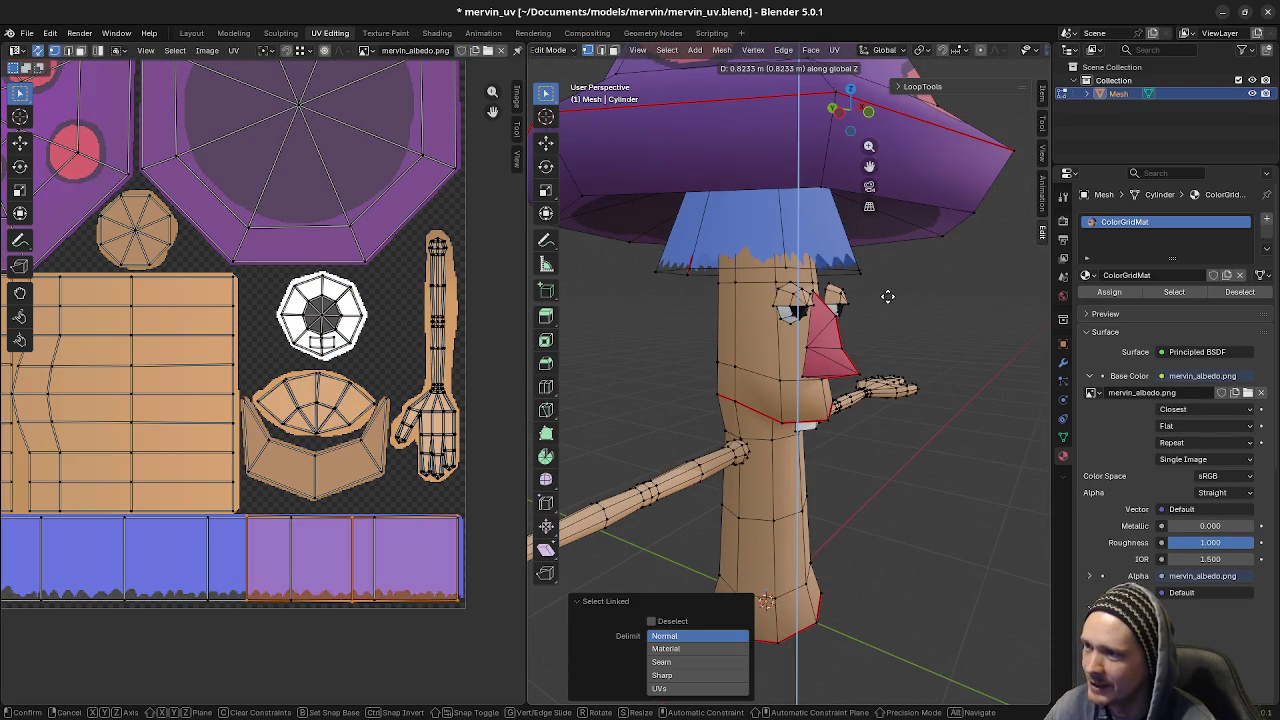
left_click(926, 358)
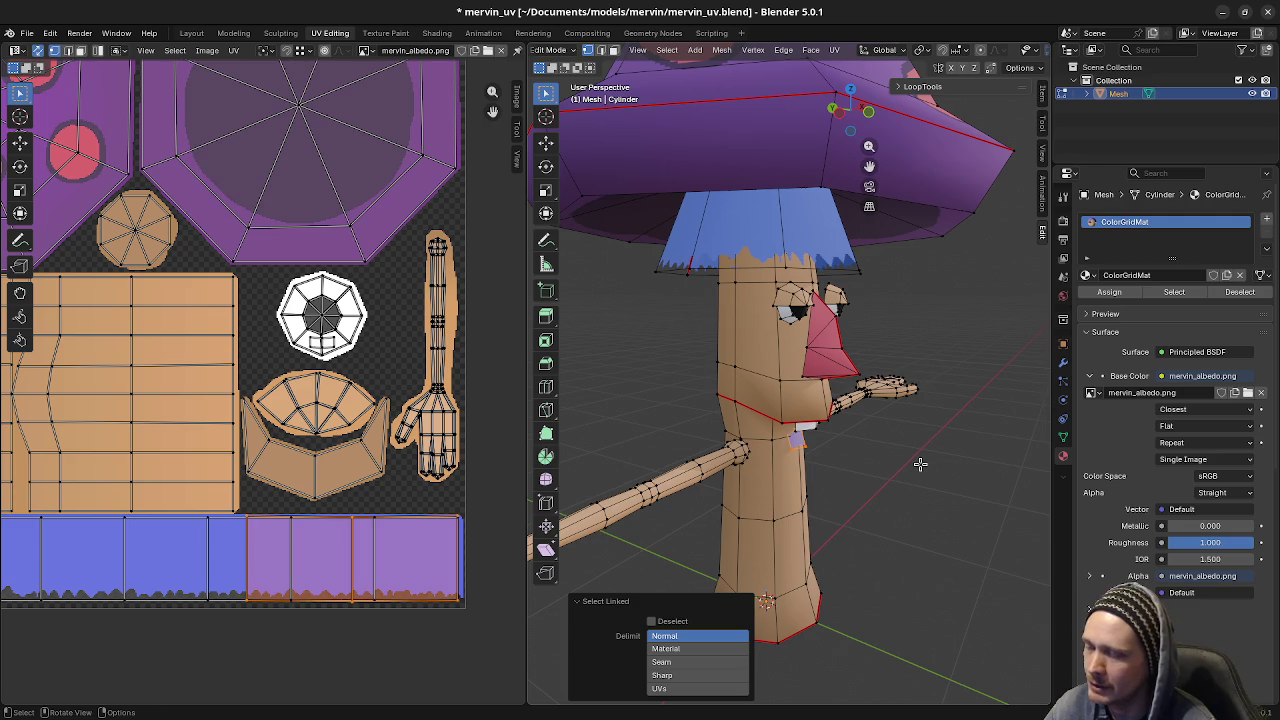
- Raise the patch onto the forehead along Z and push it onto the face along Y
key("g")
key("z")
left_click(940, 318)
key("g")
key("y")
left_click(951, 323)
- Check the patch from the front and return to Object Mode
middle_click_drag(951, 323, 890, 390)
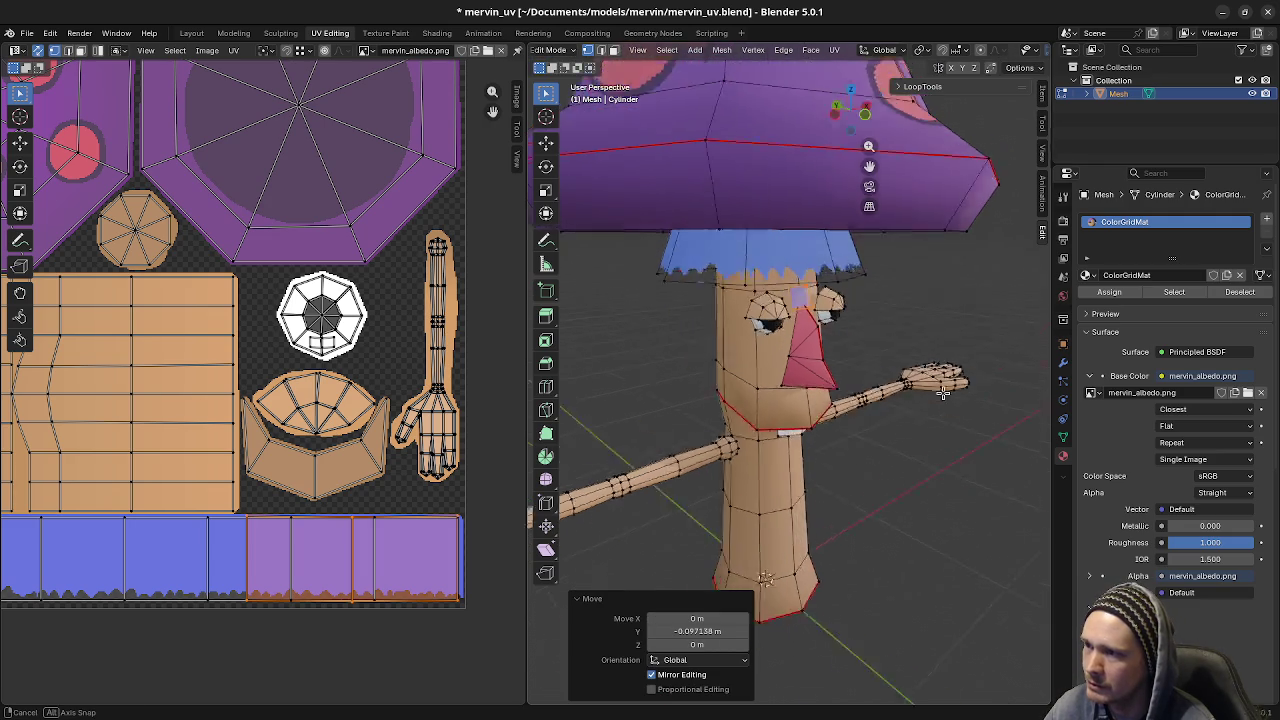
scroll(890, 390, "up", 2)
scroll(860, 382, "up", 2)
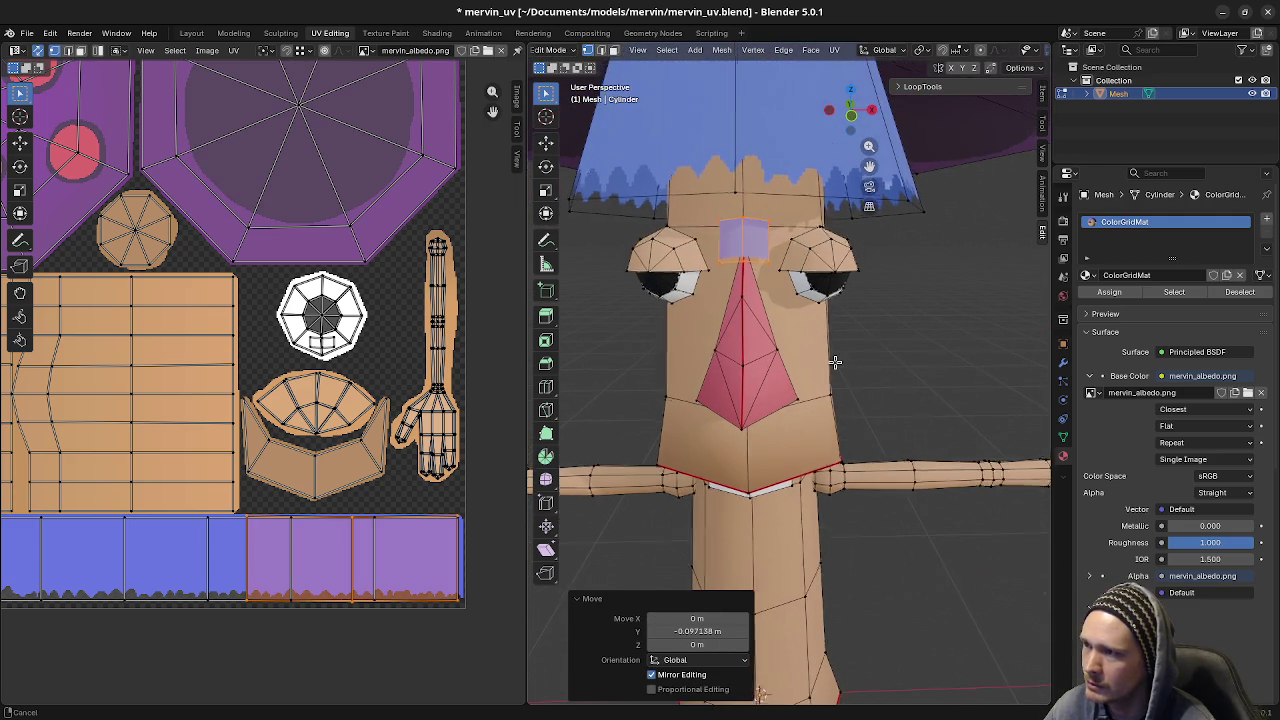
key("Tab")
mouse_move(838, 376)
middle_mouse_down()
mouse_move(900, 380)
mouse_move(925, 405)
mouse_move(855, 415)
middle_mouse_up()
scroll(928, 418, "down", 2)
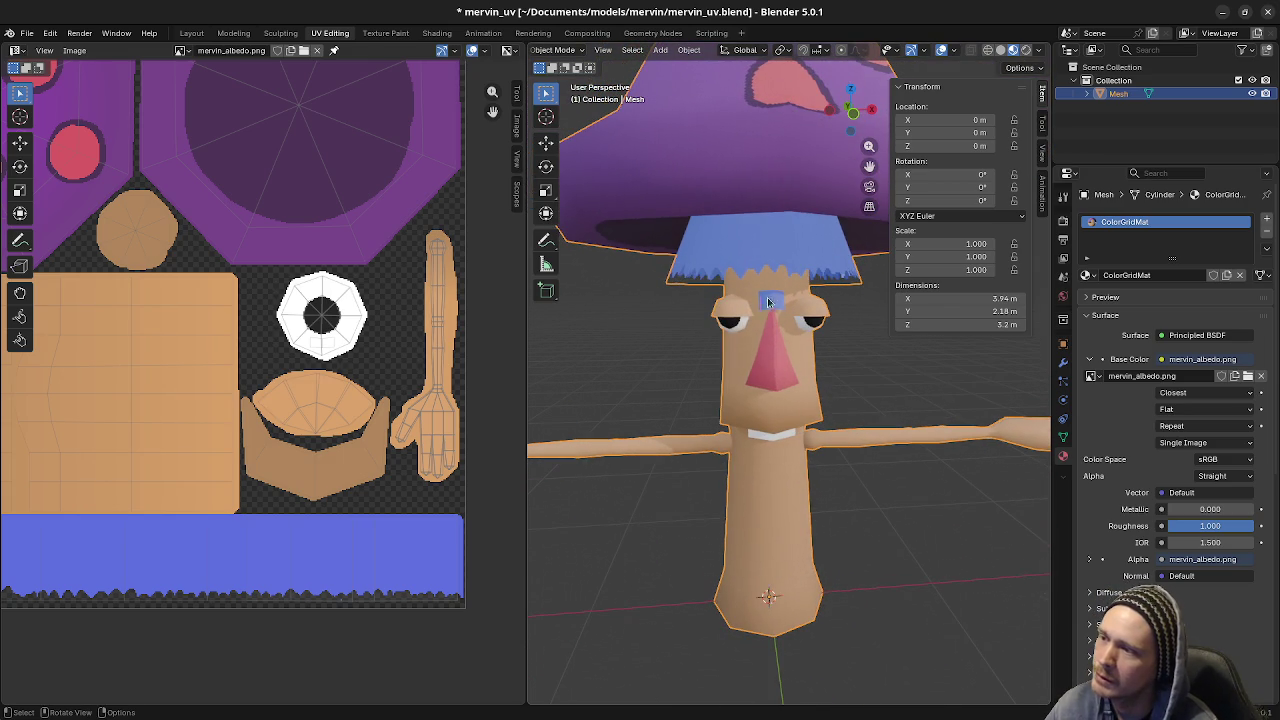
- Select the forehead patch piece in Edit Mode and widen it along X
key("Tab")
key("a")
key("alt+a")
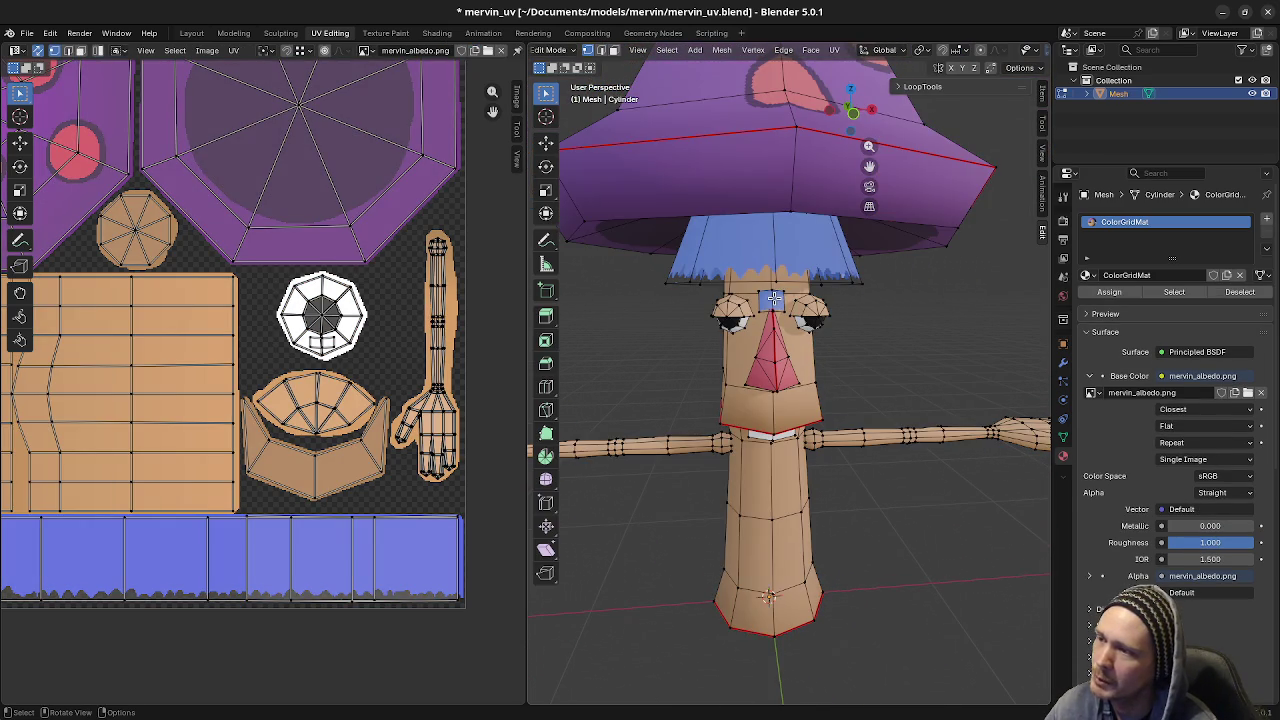
key("ctrl+l")
key("s")
key("x")
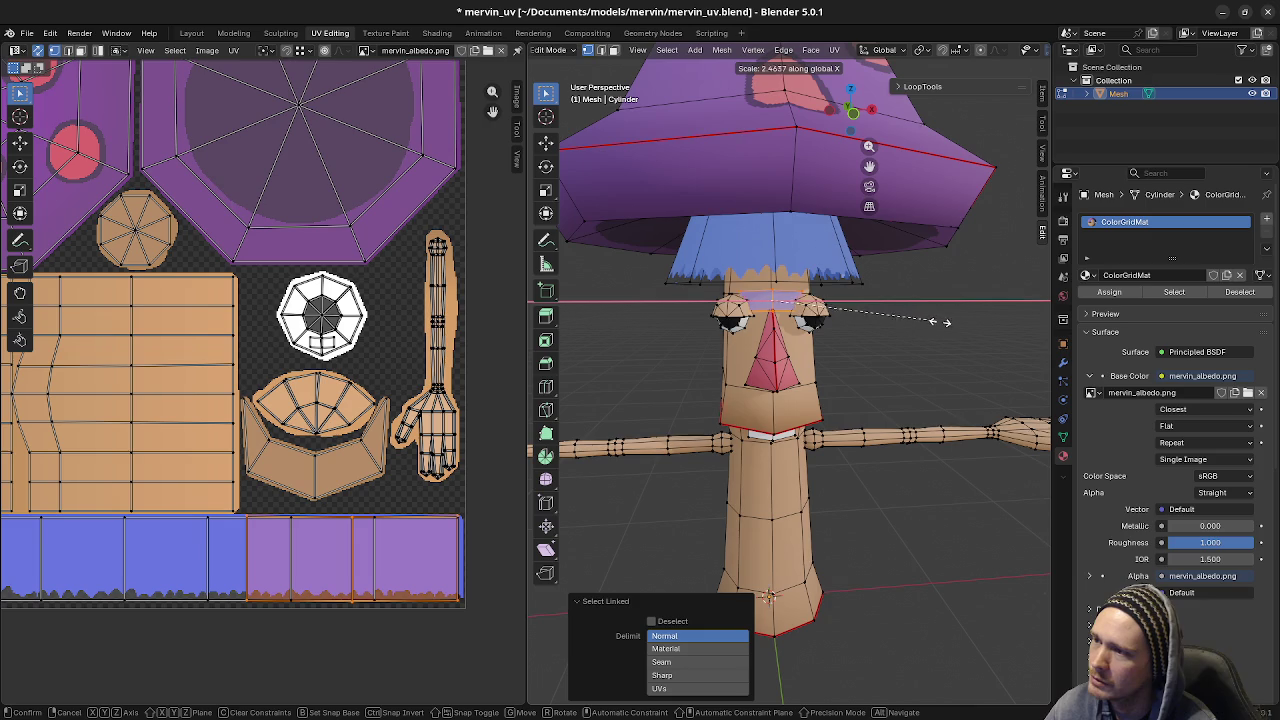
left_click(546, 358)
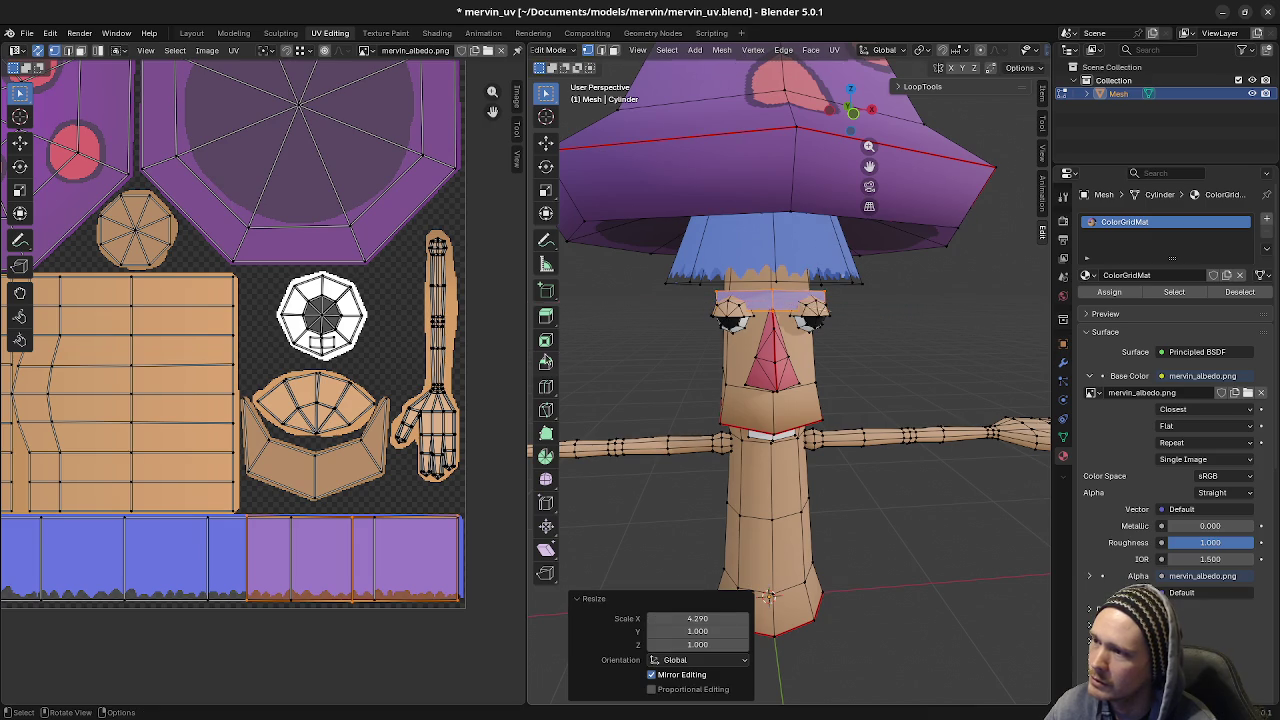
- Raise the patch slightly along Z and tilt it around the X axis
key("g")
key("z")
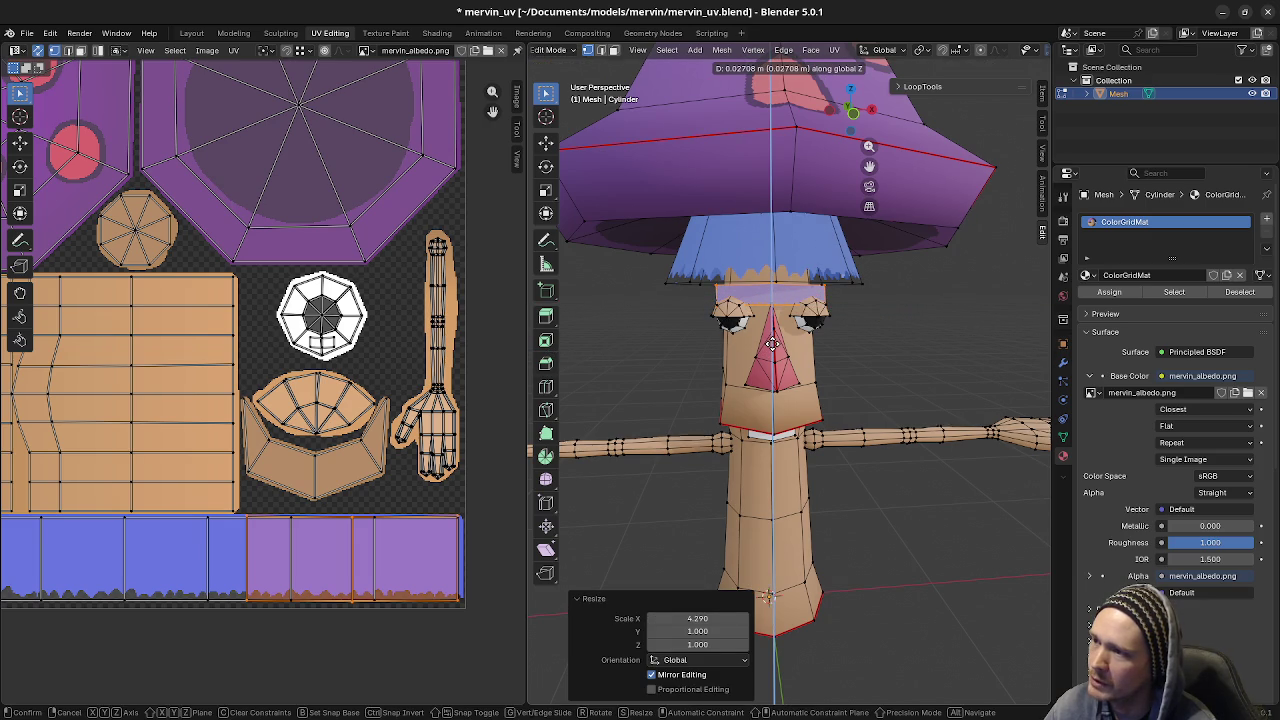
left_click(772, 343)
middle_click_drag(772, 343, 861, 380)
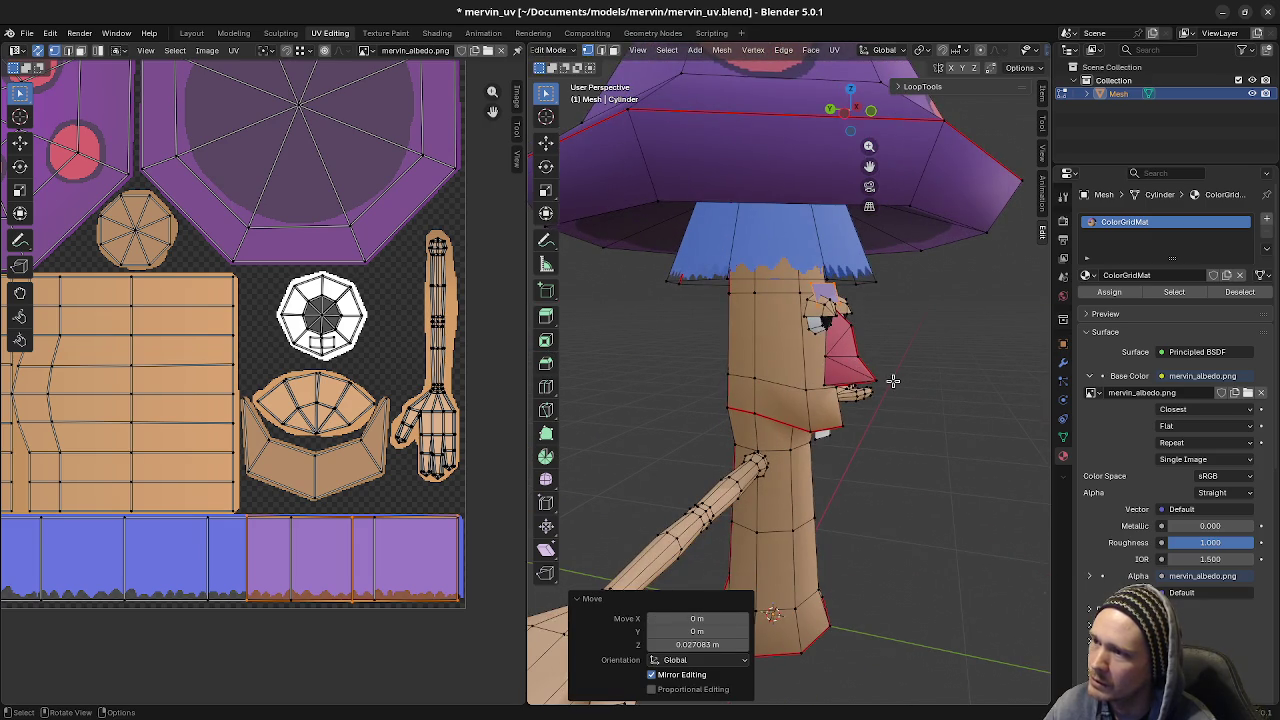
key("r")
key("z")
key("x")
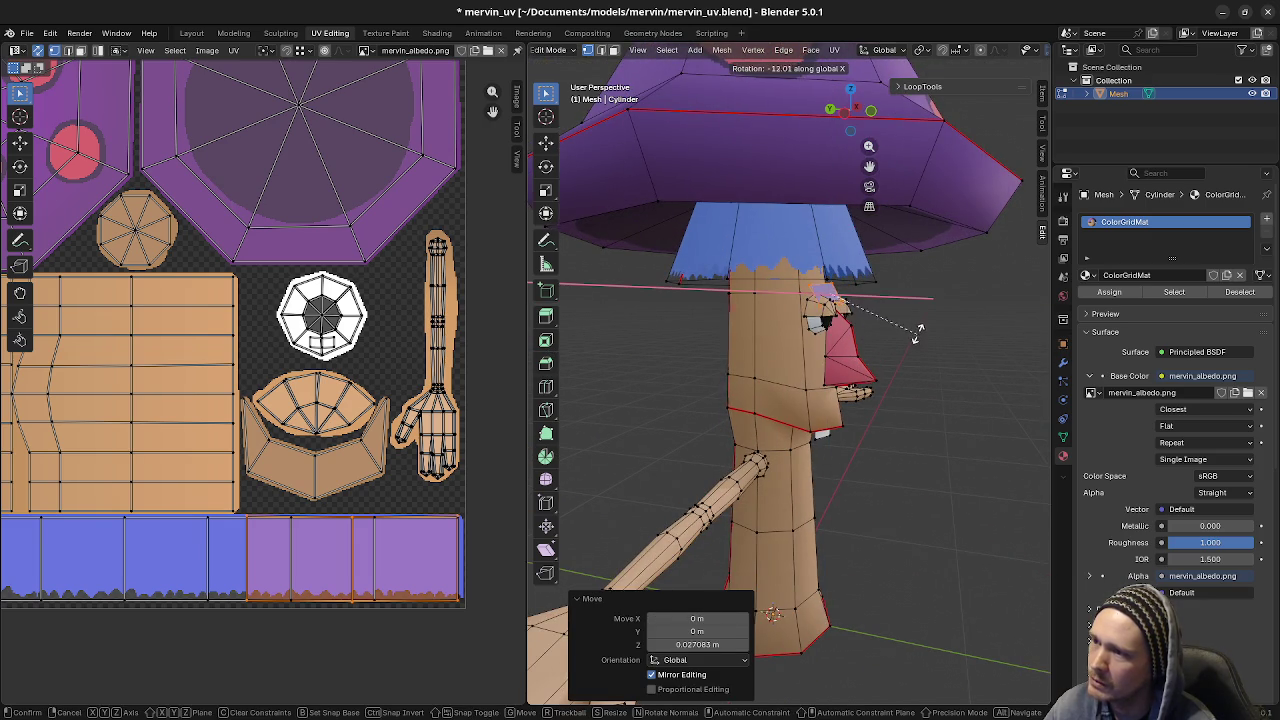
left_click(921, 303)
- Adjust the patch height along Z, then view the shaded model in Object Mode
mouse_move(921, 303)
middle_mouse_down()
mouse_move(788, 360)
mouse_move(948, 475)
mouse_move(945, 458)
mouse_move(778, 446)
mouse_move(966, 451)
mouse_move(845, 330)
middle_mouse_up()
key("g")
key("z")
left_click(788, 362)
key("Tab")
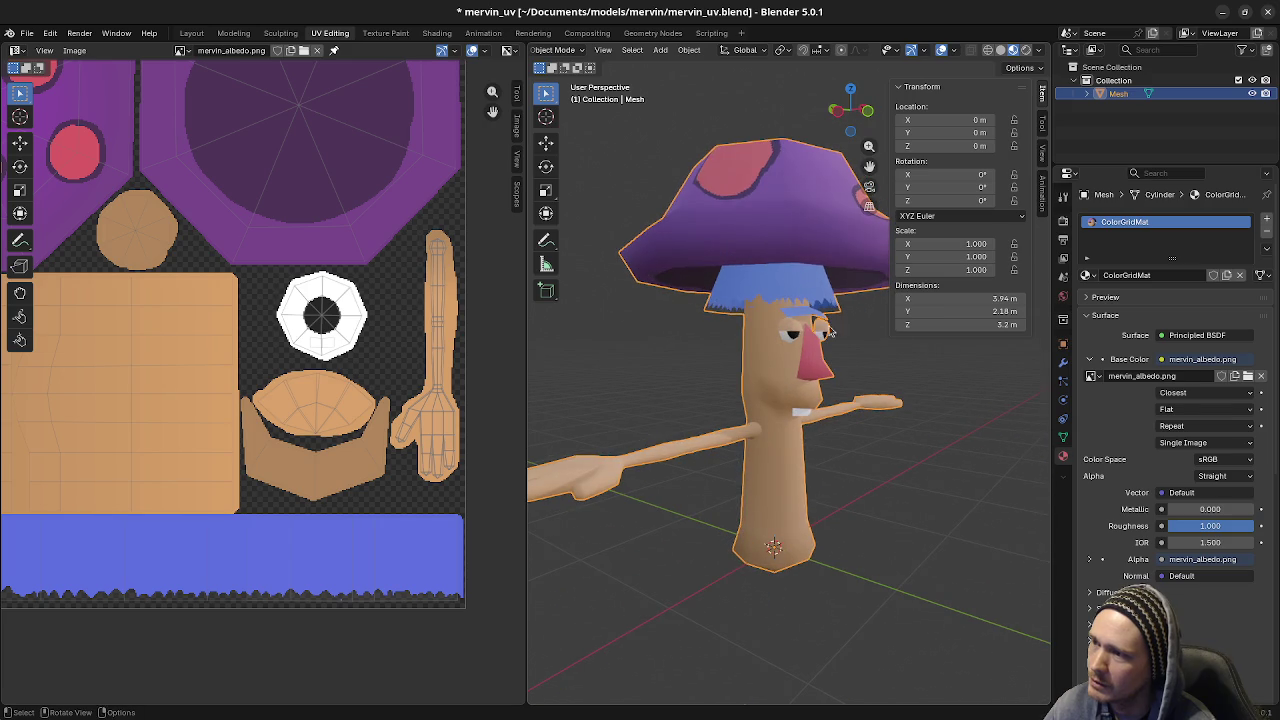
- Tilt the patch further around X and push it back toward the head along Y
key("Tab")
key("r")
key("x")
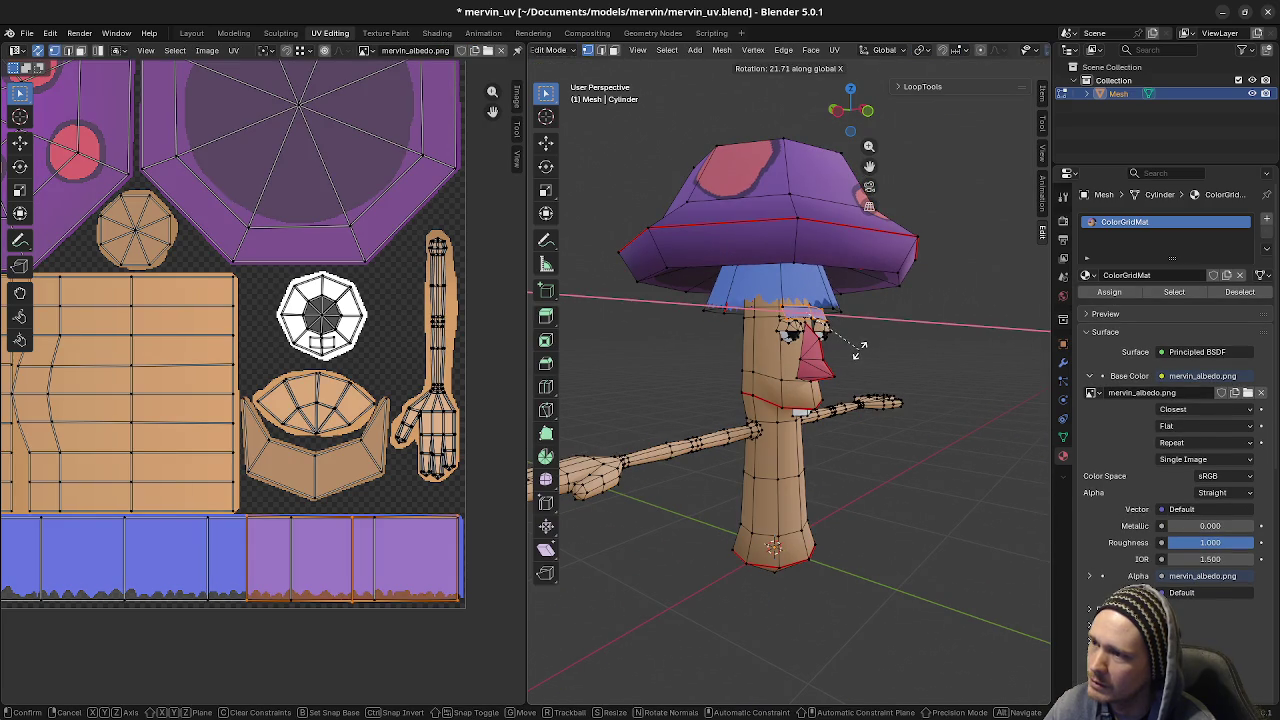
left_click(855, 352)
key("g")
key("y")
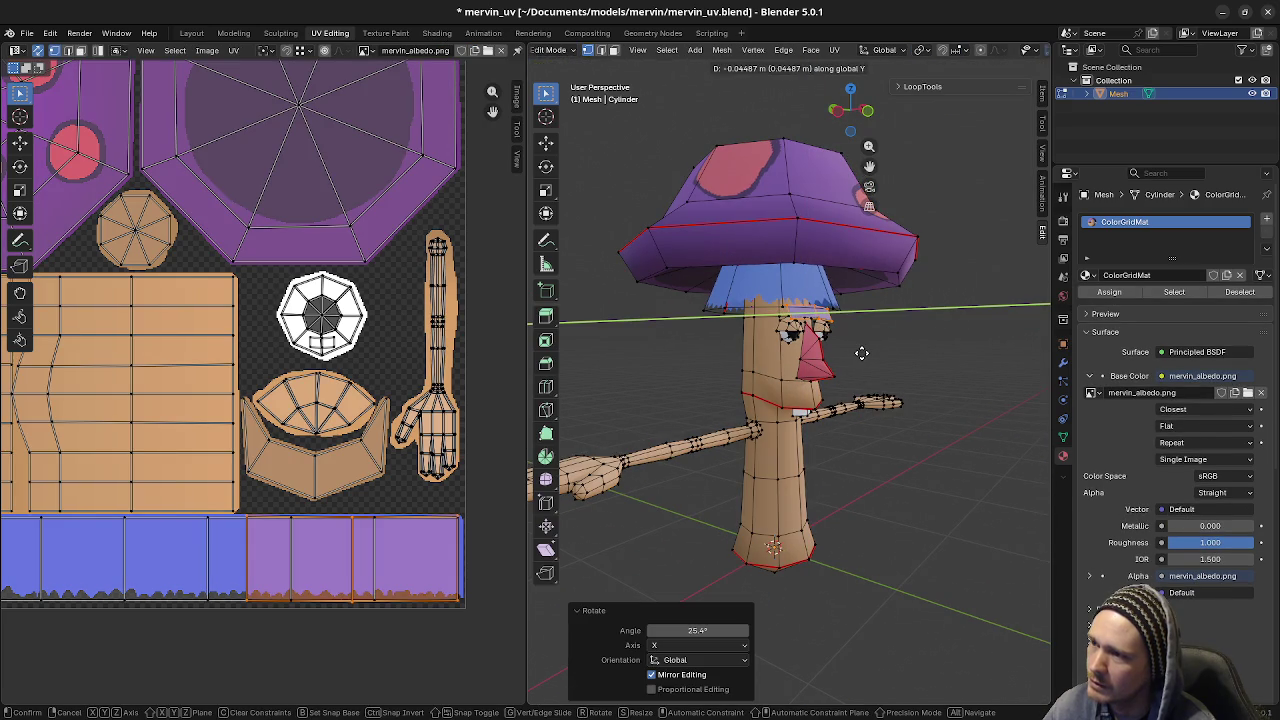
left_click(862, 353)
key("Tab")
mouse_move(862, 353)
middle_mouse_down()
mouse_move(673, 409)
mouse_move(868, 425)
middle_mouse_up()
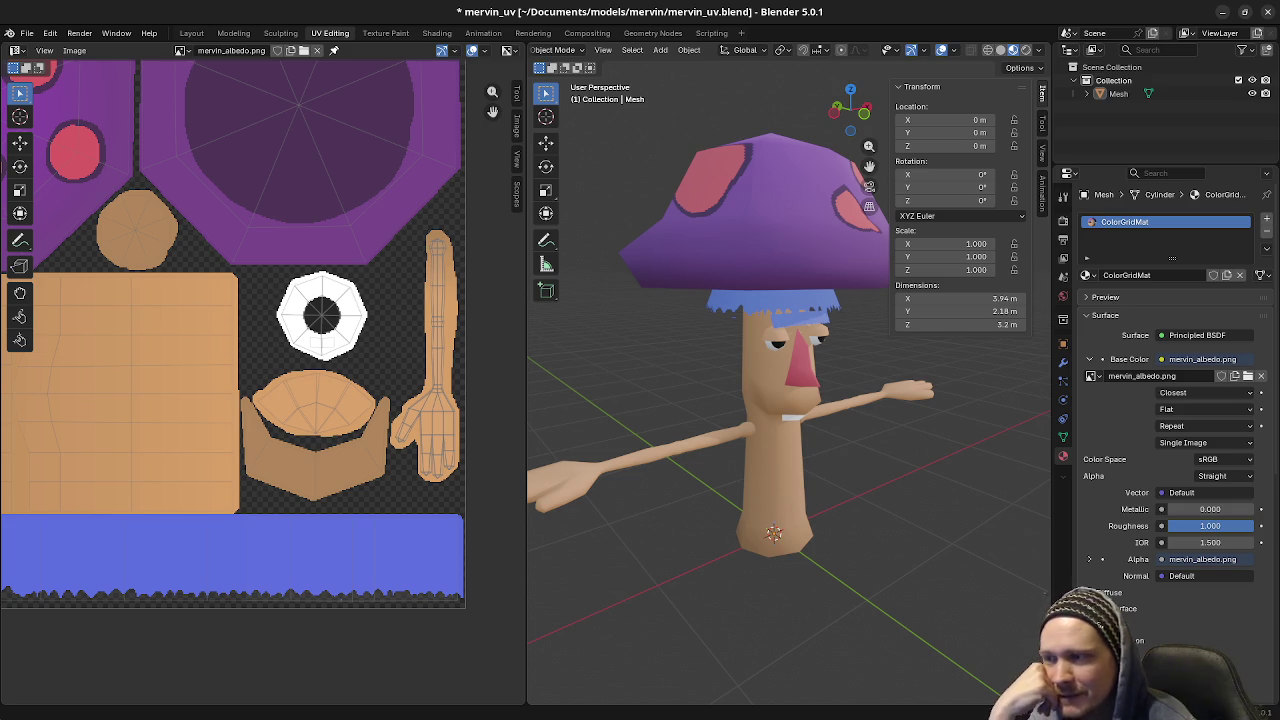
middle_click_drag(868, 460, 852, 459)
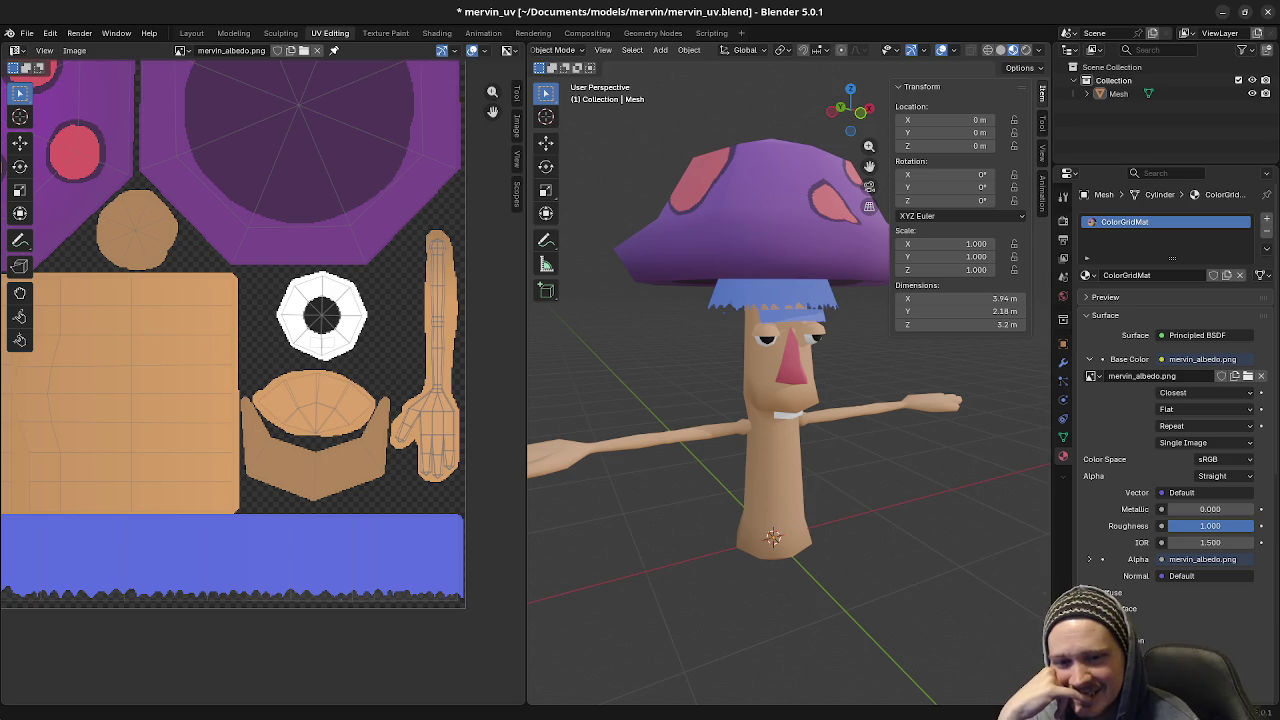
mouse_move(808, 428)
middle_mouse_down()
mouse_move(838, 435)
mouse_move(932, 407)
mouse_move(877, 434)
mouse_move(893, 431)
middle_mouse_up()
scroll(880, 433, "up", 2)
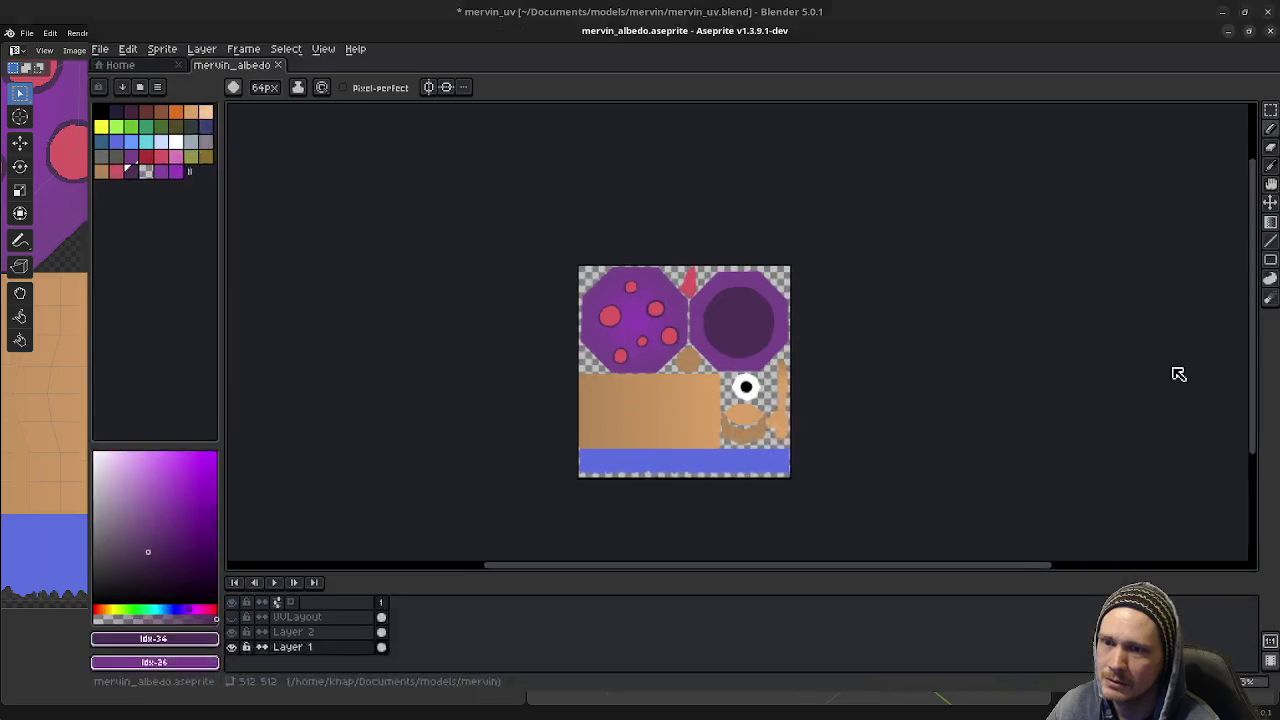
- Zoom in and erase pixels on the texture with the eraser
scroll(688, 514, "up", 4)
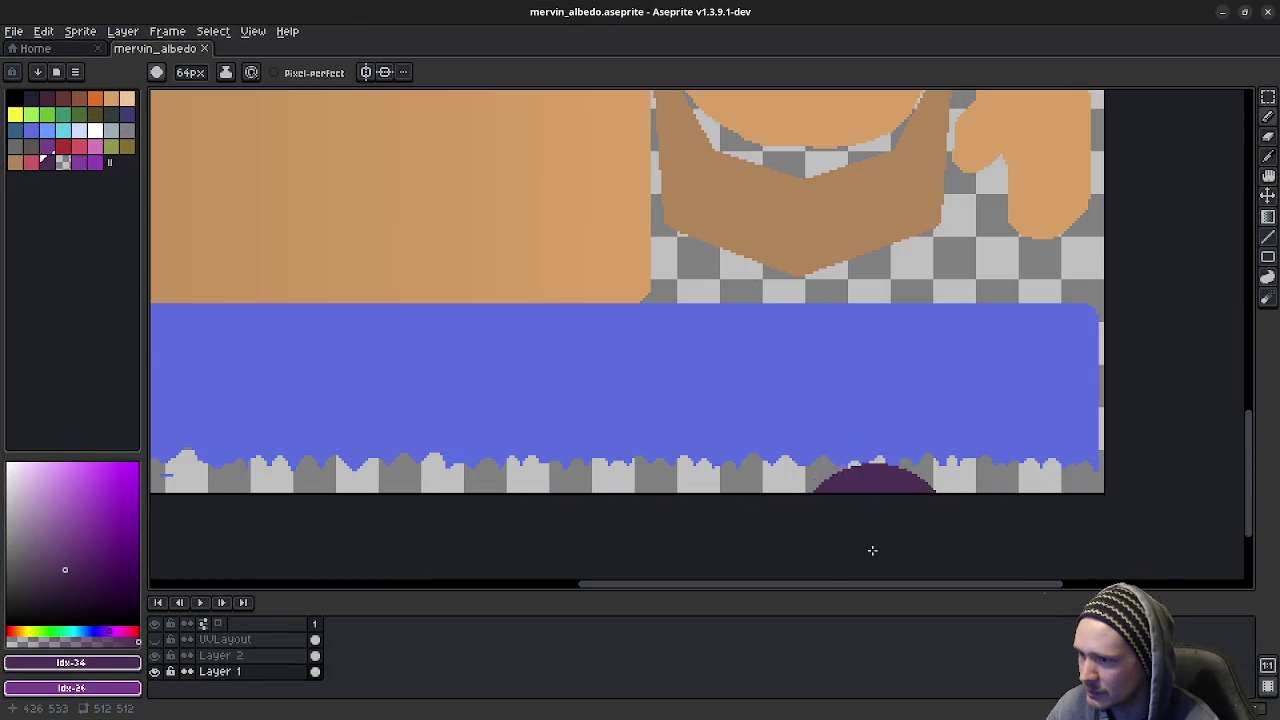
key("e")
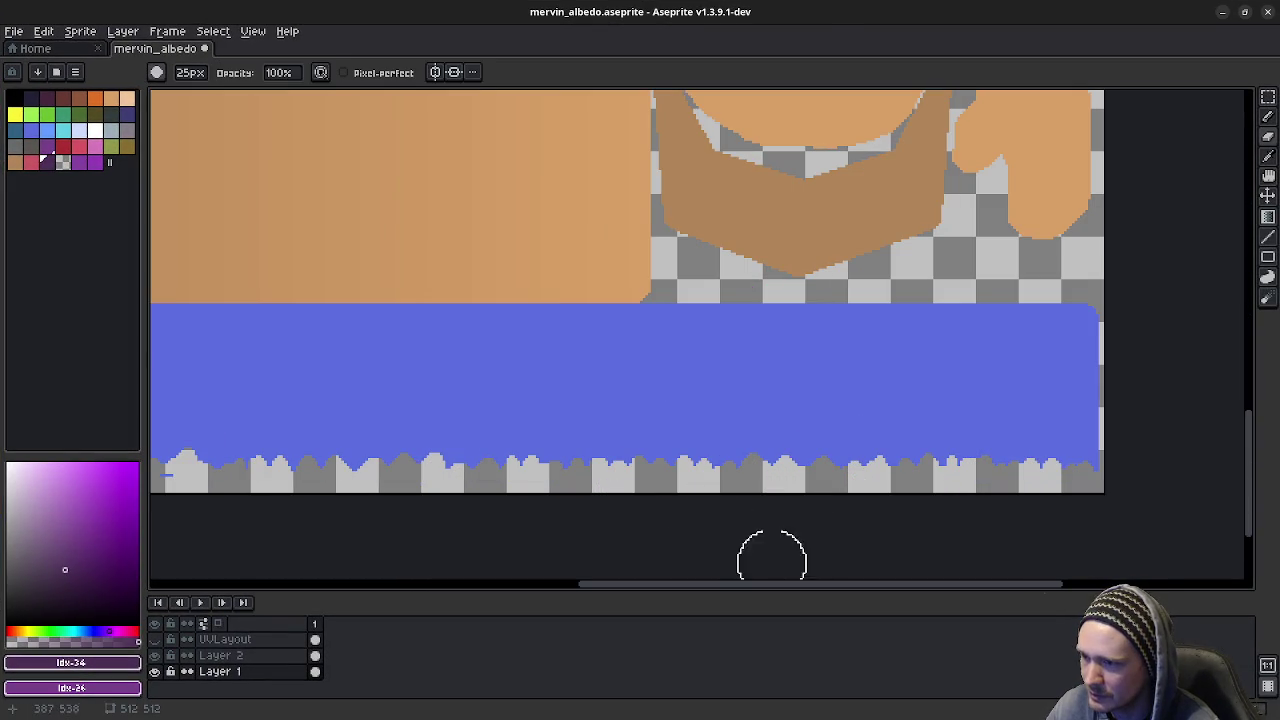
middle_click_drag(622, 489, 844, 469)
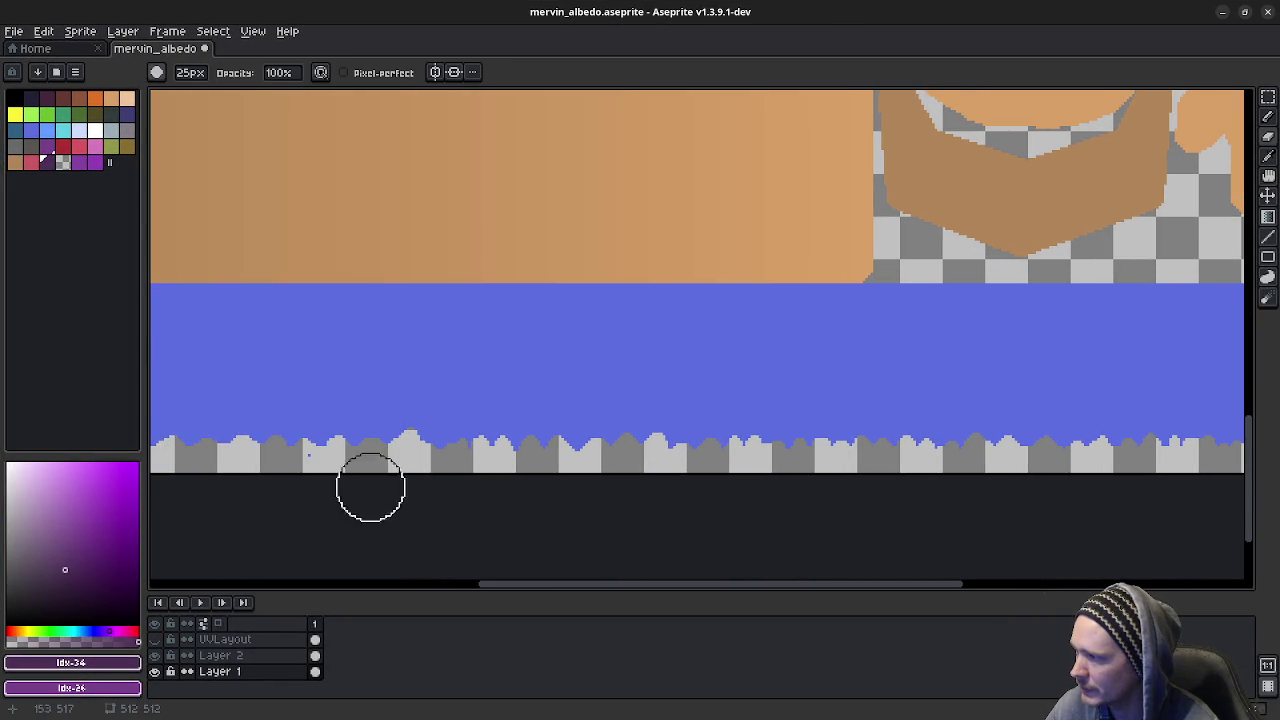
mouse_move(251, 500)
middle_mouse_down()
mouse_move(623, 494)
mouse_move(240, 449)
middle_mouse_up()
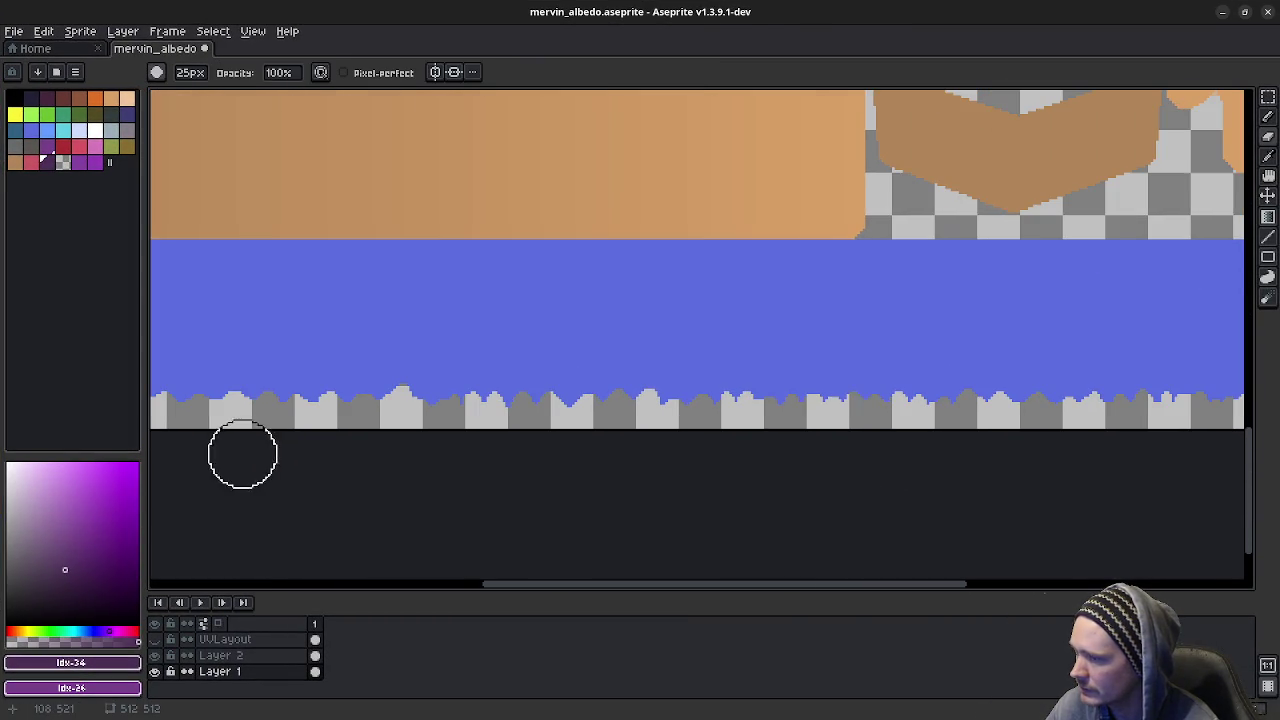
- Export the texture over mervin_albedo.png, accepting the overwrite and PNG warnings, and minimize Aseprite
left_click(14, 31)
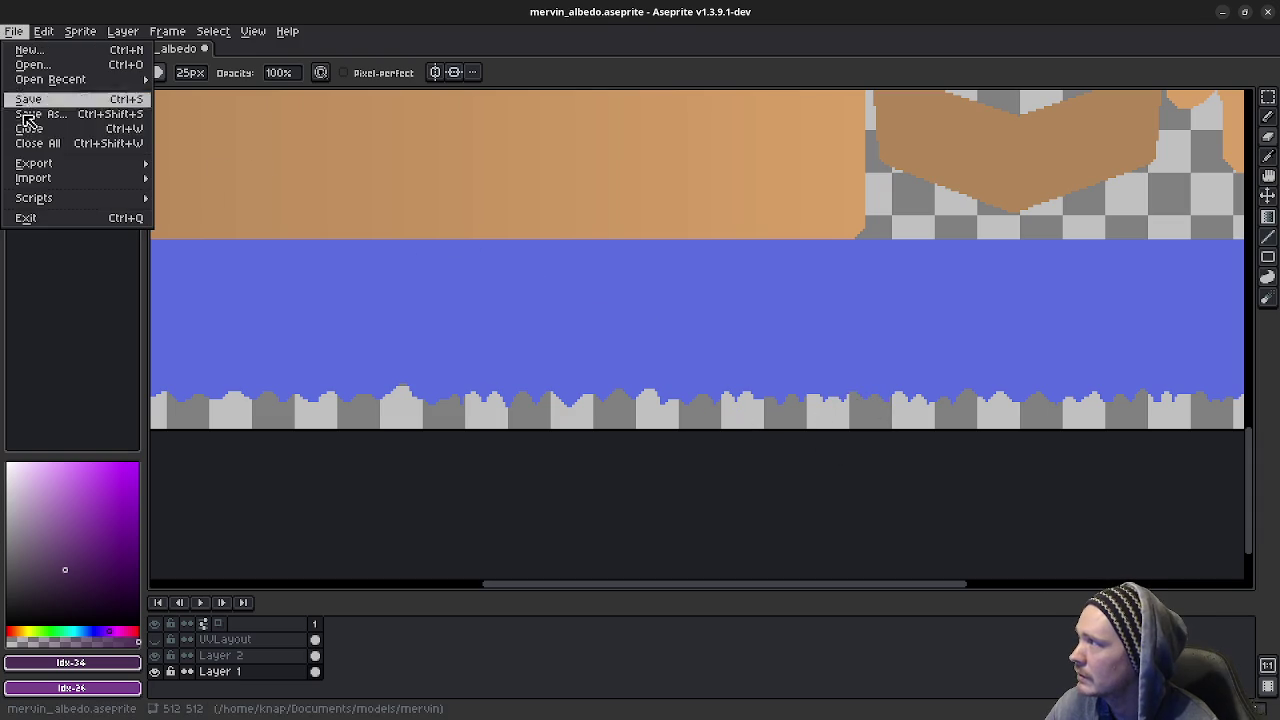
left_click(222, 165)
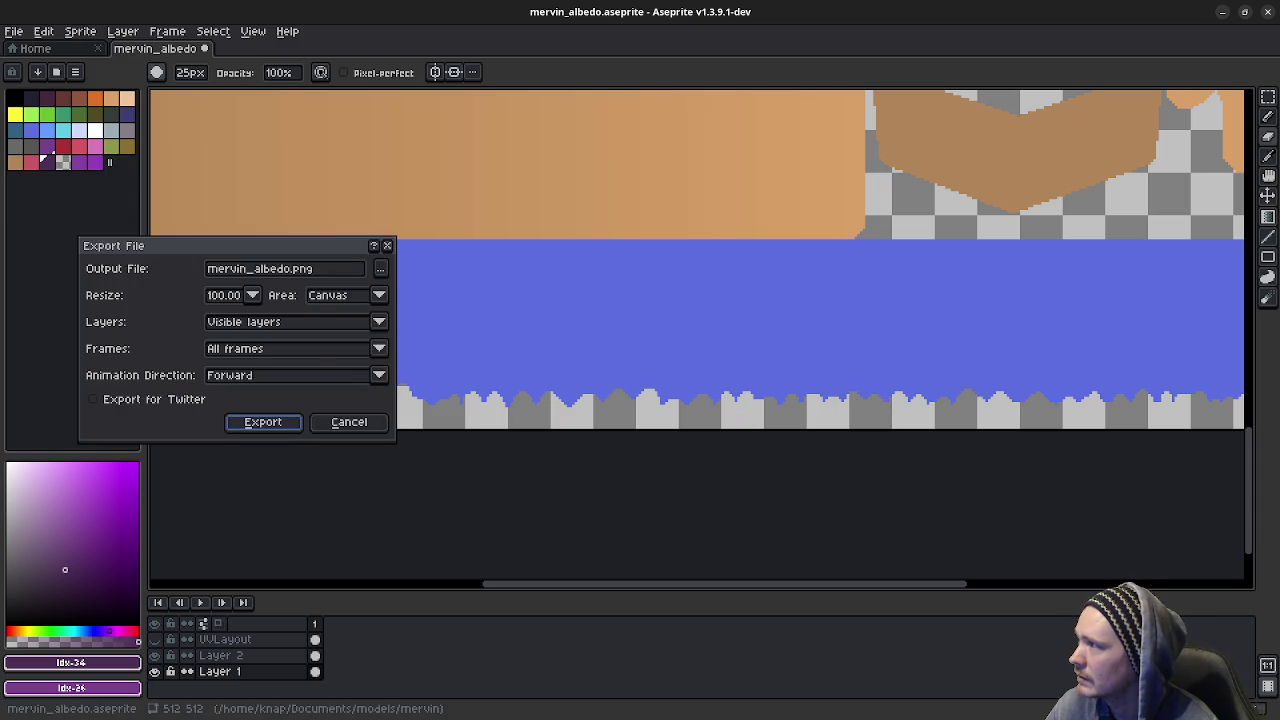
left_click(277, 421)
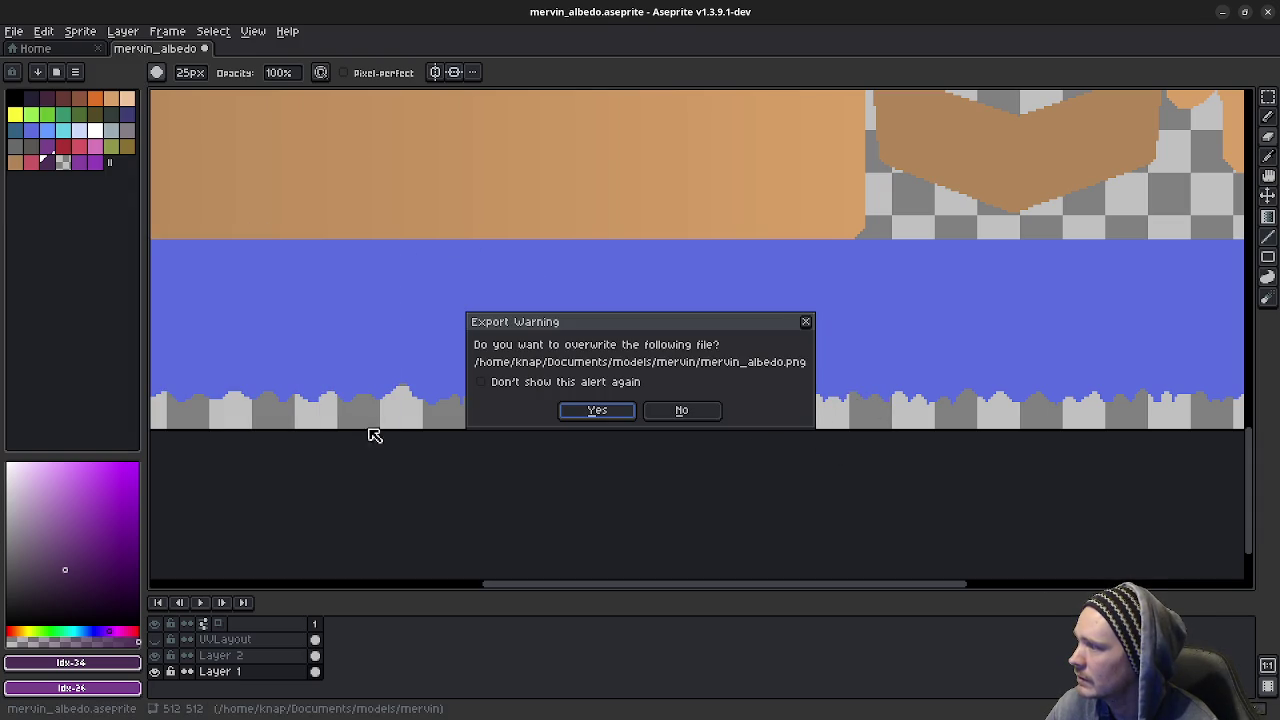
left_click(597, 410)
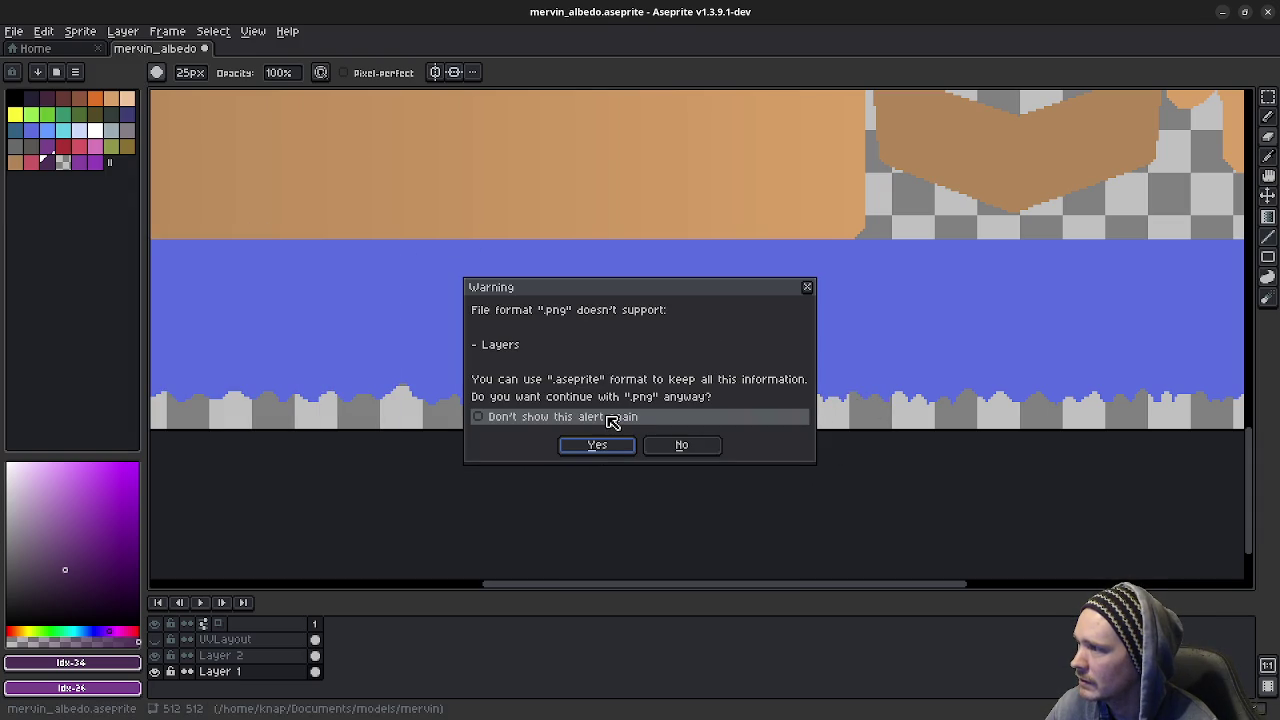
left_click(596, 446)
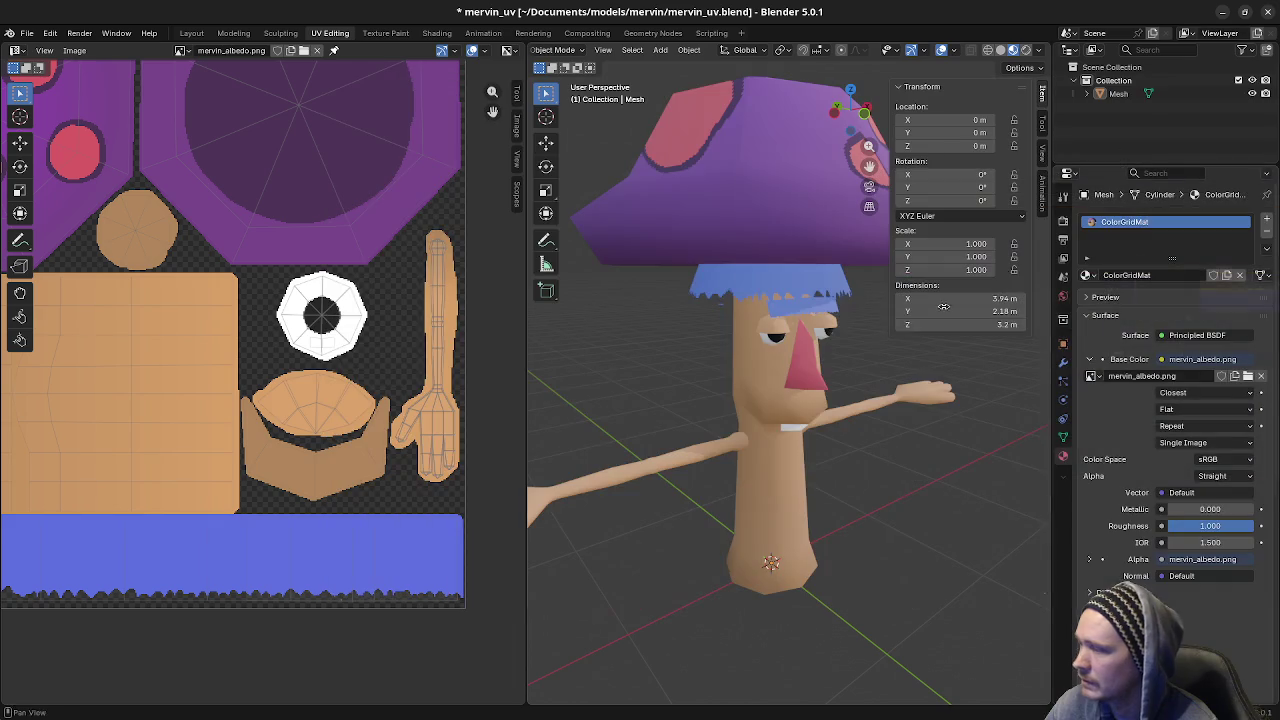
left_click(1223, 11)
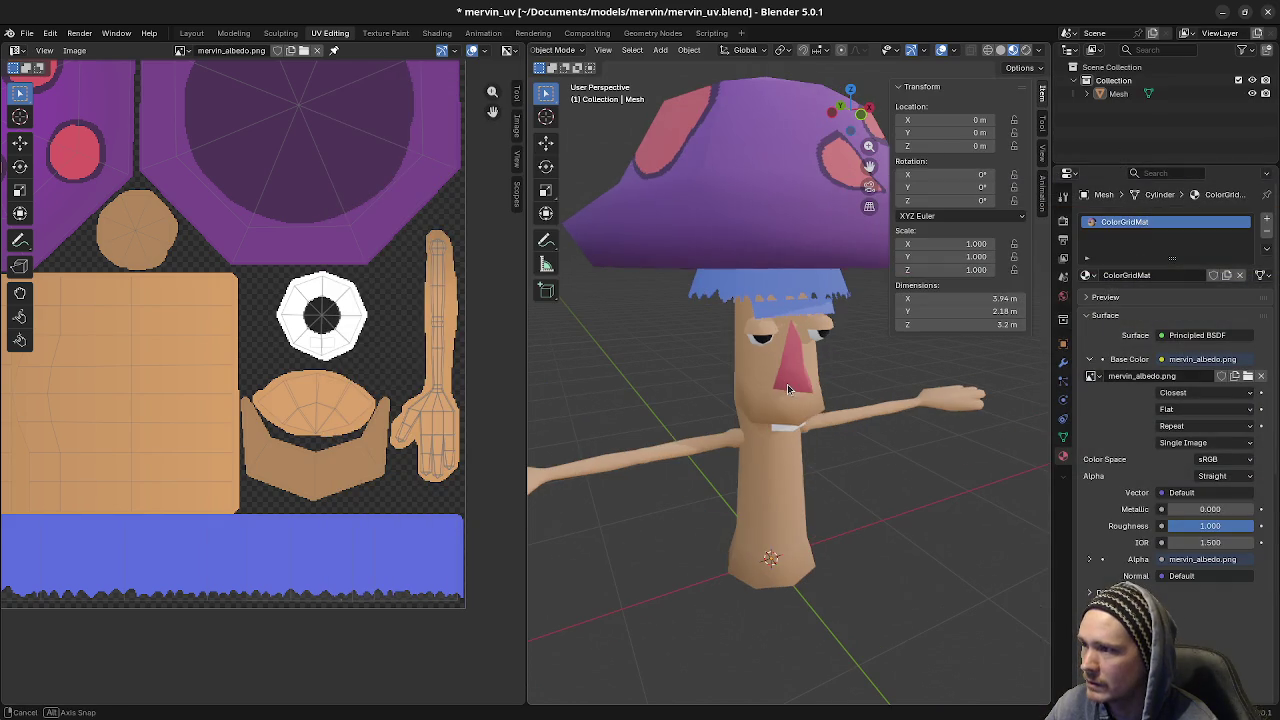
- Reload the texture image from disk and view Mervin from the front
left_click(74, 50)
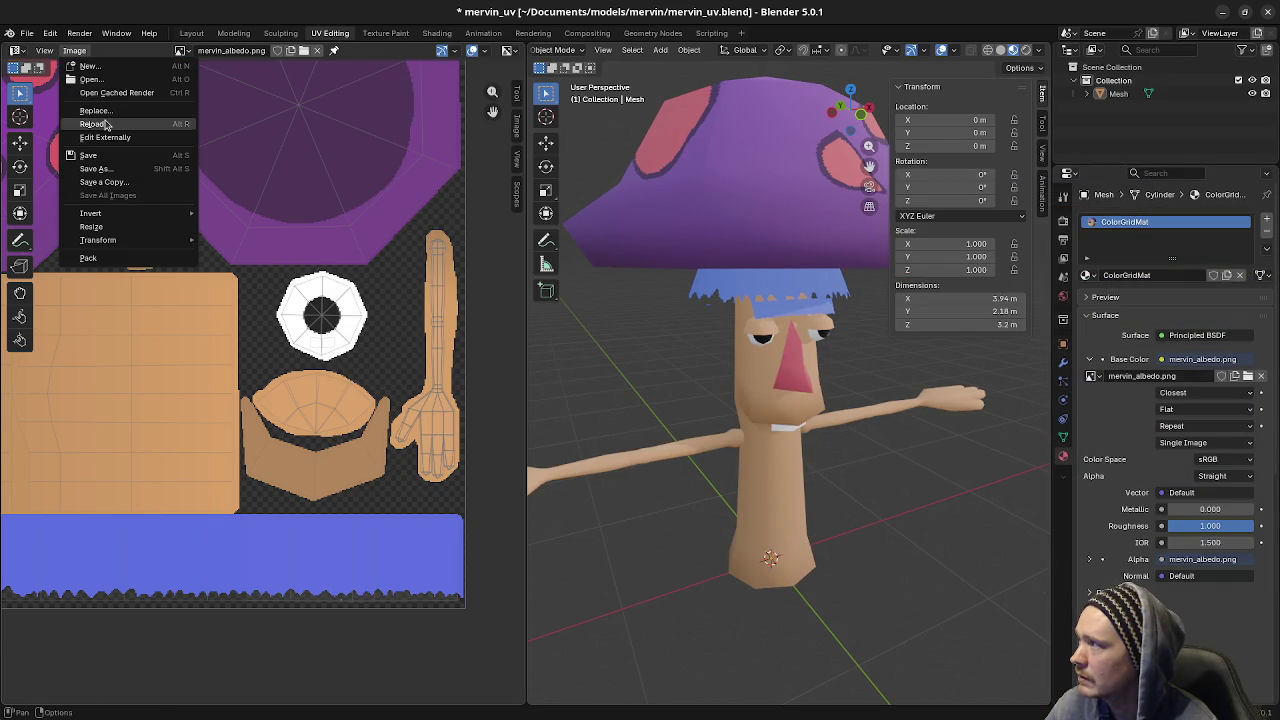
left_click(105, 124)
middle_click_drag(710, 385, 898, 388)
scroll(802, 387, "up", 2)
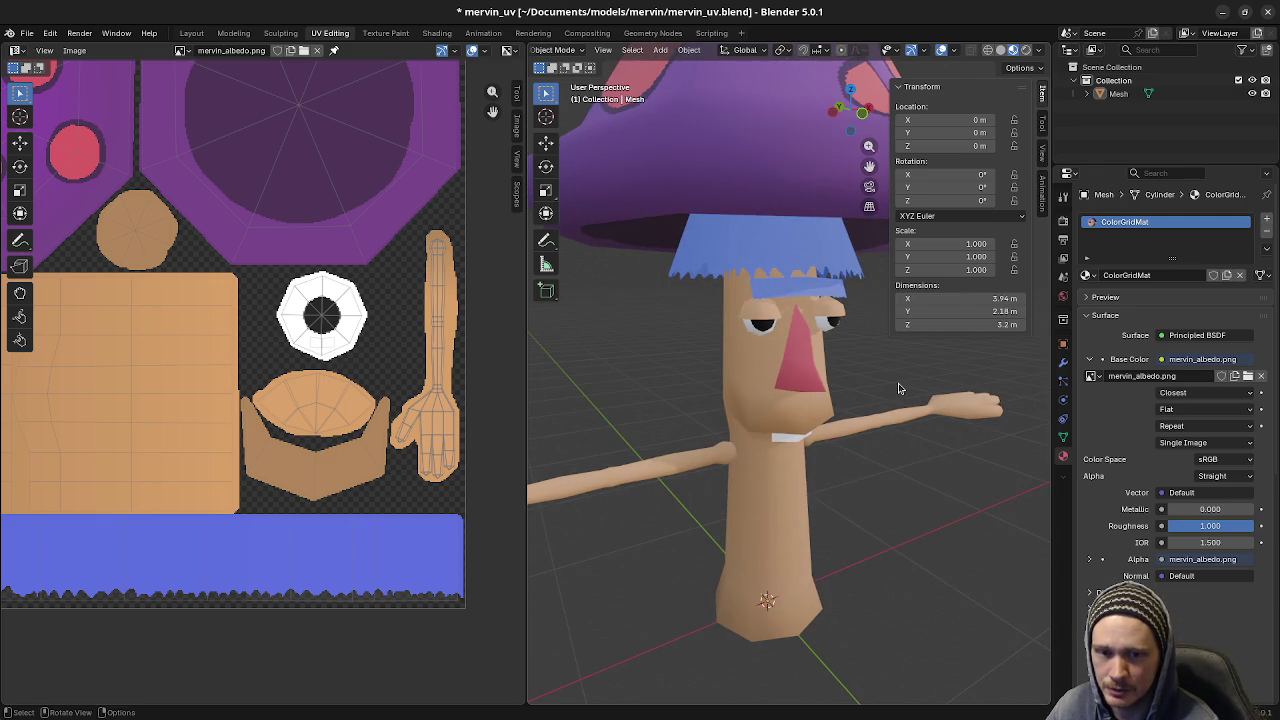
mouse_move(889, 394)
middle_mouse_down()
mouse_move(900, 478)
mouse_move(817, 465)
mouse_move(841, 469)
middle_mouse_up()
- Orbit and zoom around Mervin to inspect the new texture on his face and side
scroll(866, 481, "down", 2)
scroll(816, 464, "up", 2)
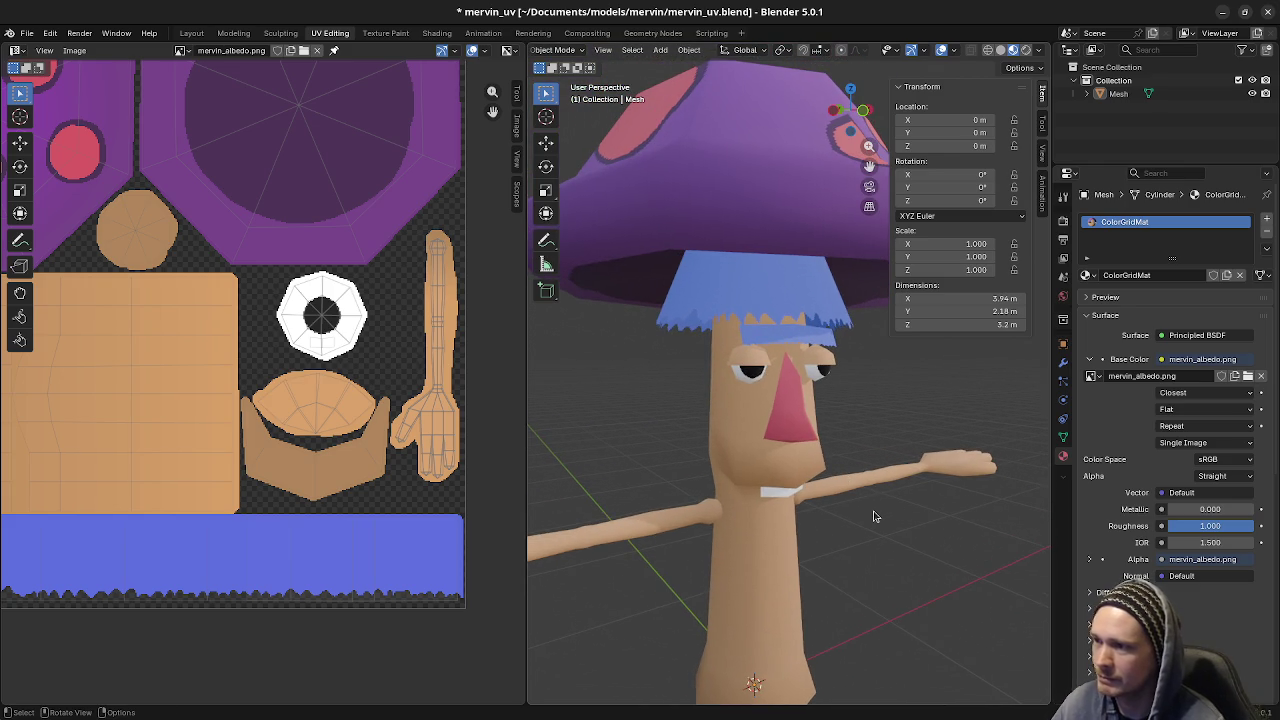
scroll(873, 516, "down", 1)
mouse_move(873, 516)
middle_mouse_down()
mouse_move(733, 501)
mouse_move(908, 506)
mouse_move(834, 510)
mouse_move(906, 506)
mouse_move(868, 492)
mouse_move(899, 501)
mouse_move(876, 495)
mouse_move(893, 488)
mouse_move(806, 477)
mouse_move(920, 480)
middle_mouse_up()
scroll(880, 480, "up", 5)
scroll(827, 492, "up", 3)
mouse_move(827, 492)
middle_mouse_down("shift")
mouse_move(853, 501)
mouse_move(840, 462)
mouse_move(900, 470)
mouse_move(855, 465)
middle_mouse_up("shift")
- Select the character mesh and briefly enter Edit Mode to inspect the head
left_click(777, 490)
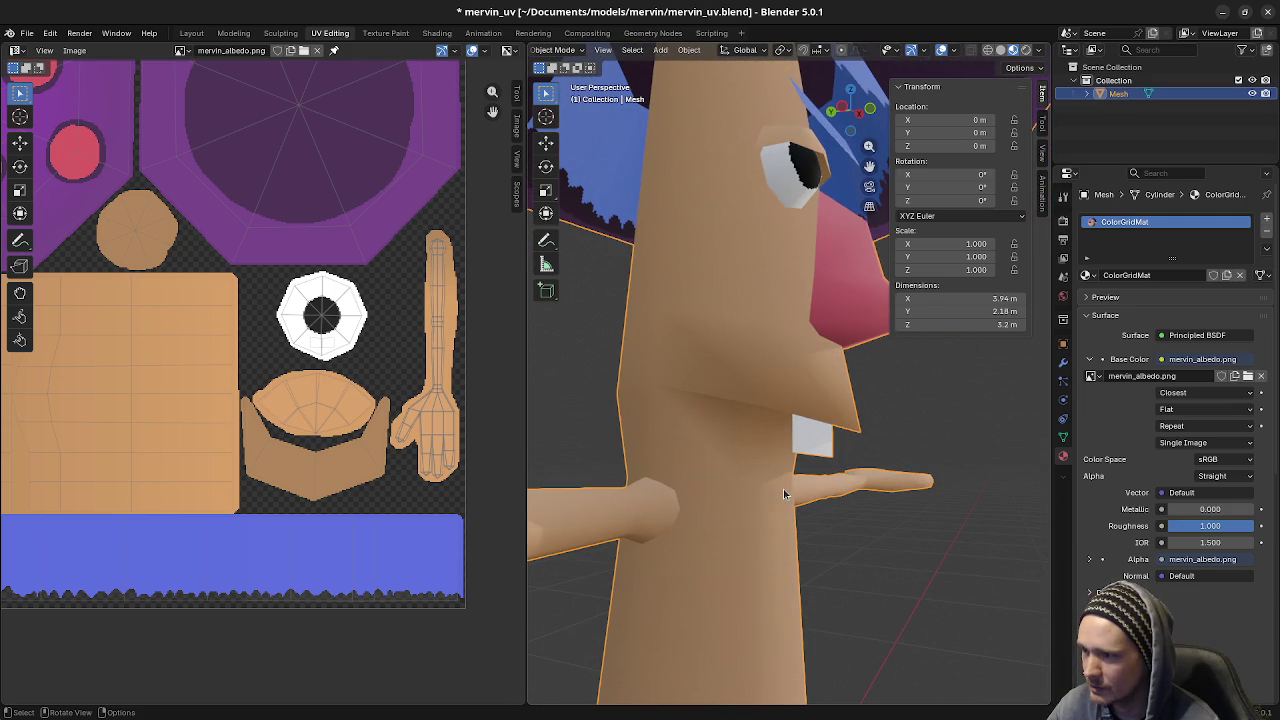
key("Tab")
key("a")
key("alt+a")
mouse_move(765, 482)
middle_mouse_down()
mouse_move(688, 490)
mouse_move(741, 472)
mouse_move(875, 534)
mouse_move(814, 523)
mouse_move(870, 525)
mouse_move(843, 523)
mouse_move(761, 469)
middle_mouse_up()
key("Tab")
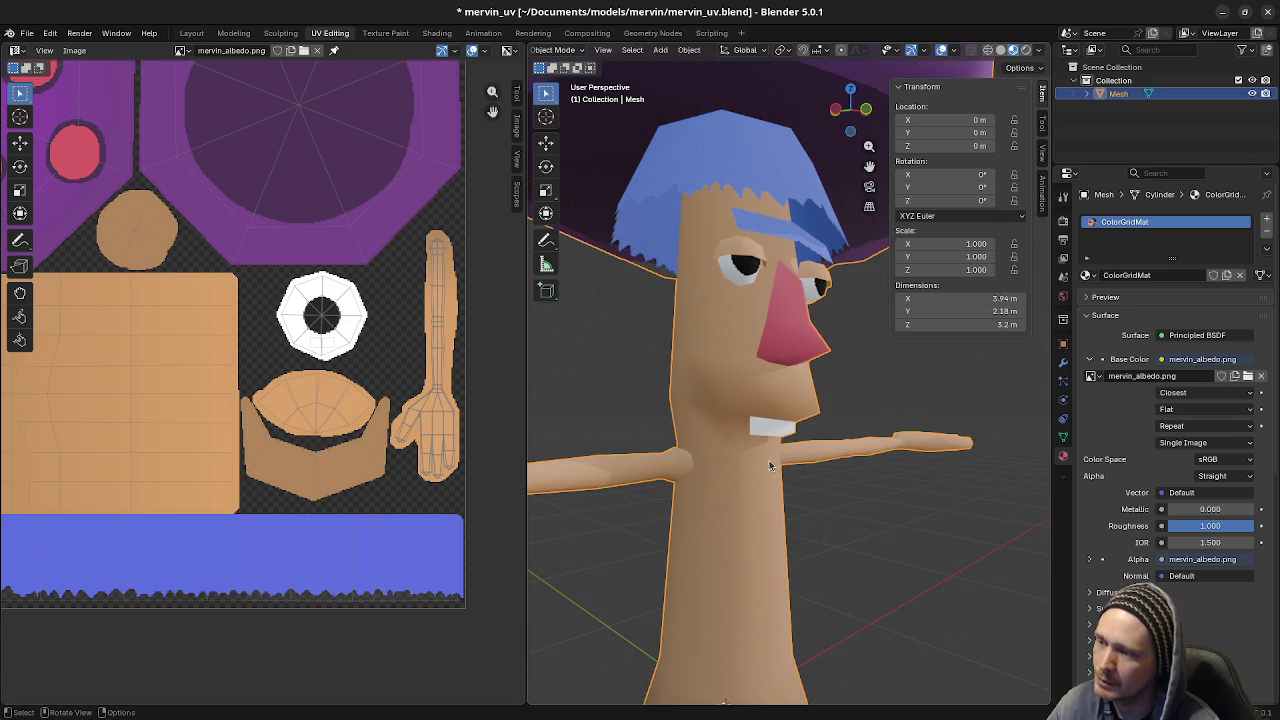
- Frame the whole textured character in Object Mode and save mervin_uv.blend
scroll(770, 465, "up", 1)
key("Tab")
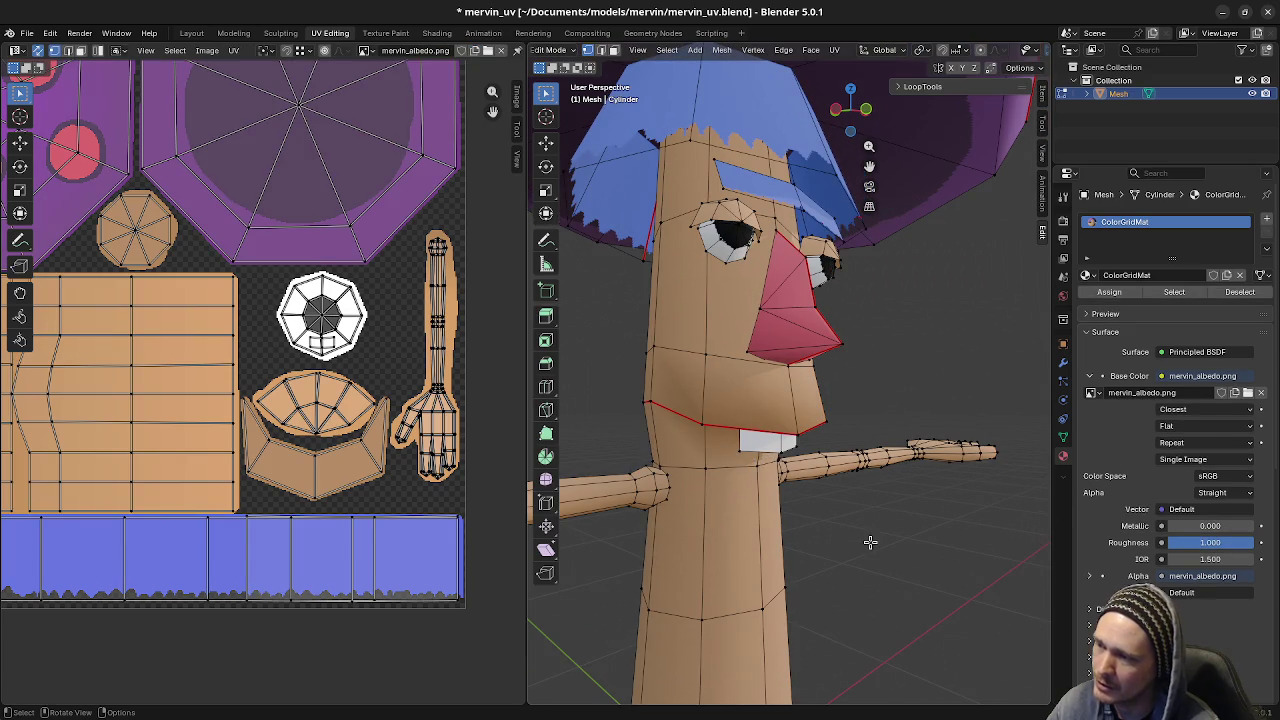
key("Tab")
scroll(820, 517, "down", 2)
middle_click_drag(820, 517, 784, 531)
key("ctrl+s")
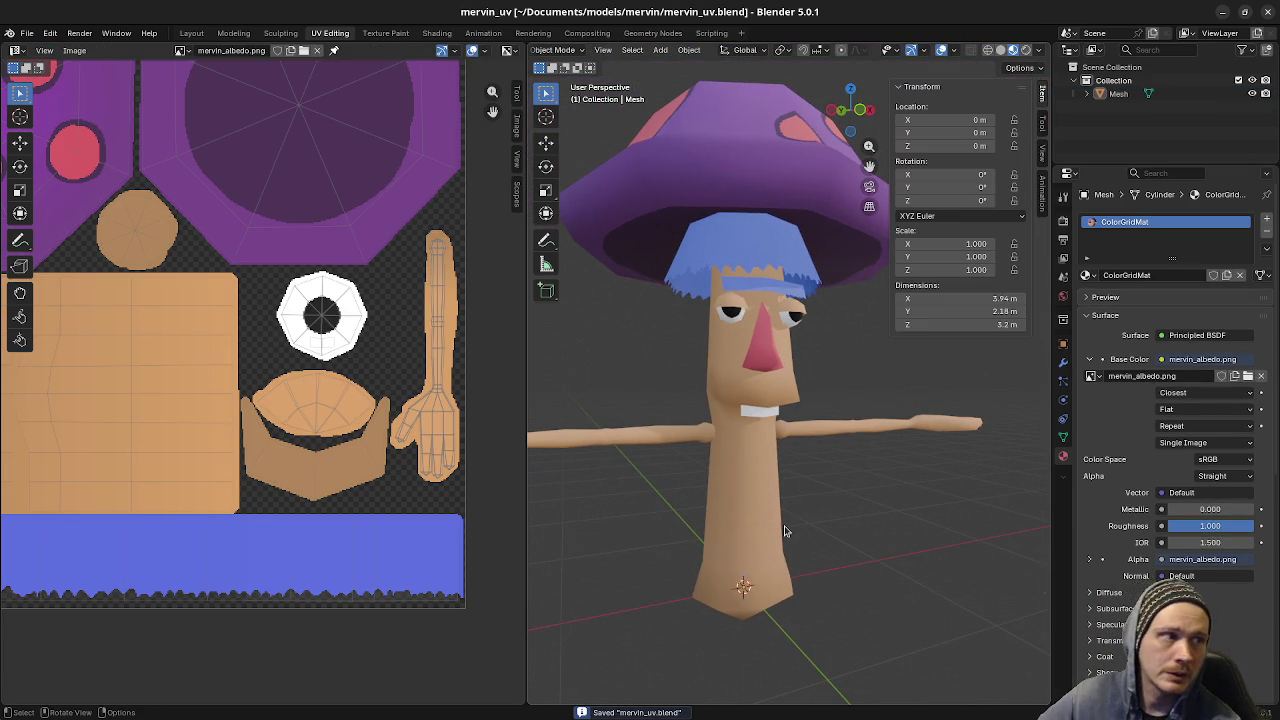
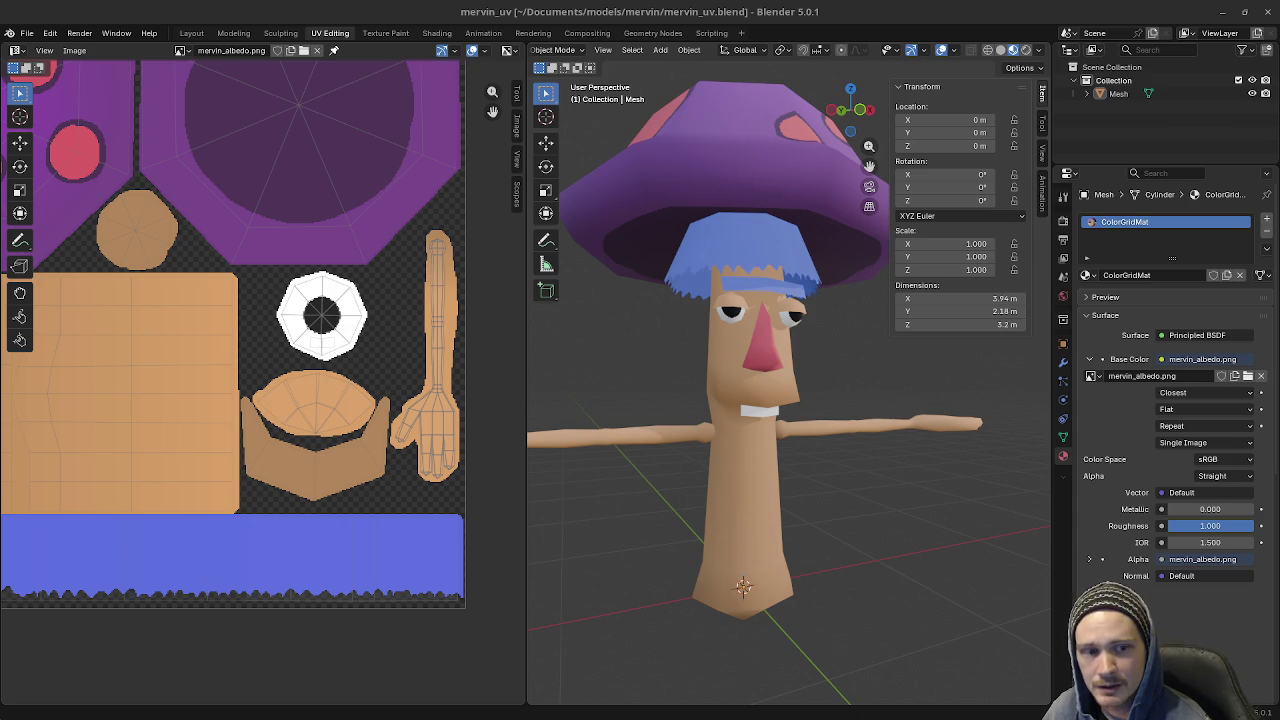
- Shrink the 'olaf frozen' Google Images window into a small overlay over Blender, then toggle it away and back
key("alt+Tab")
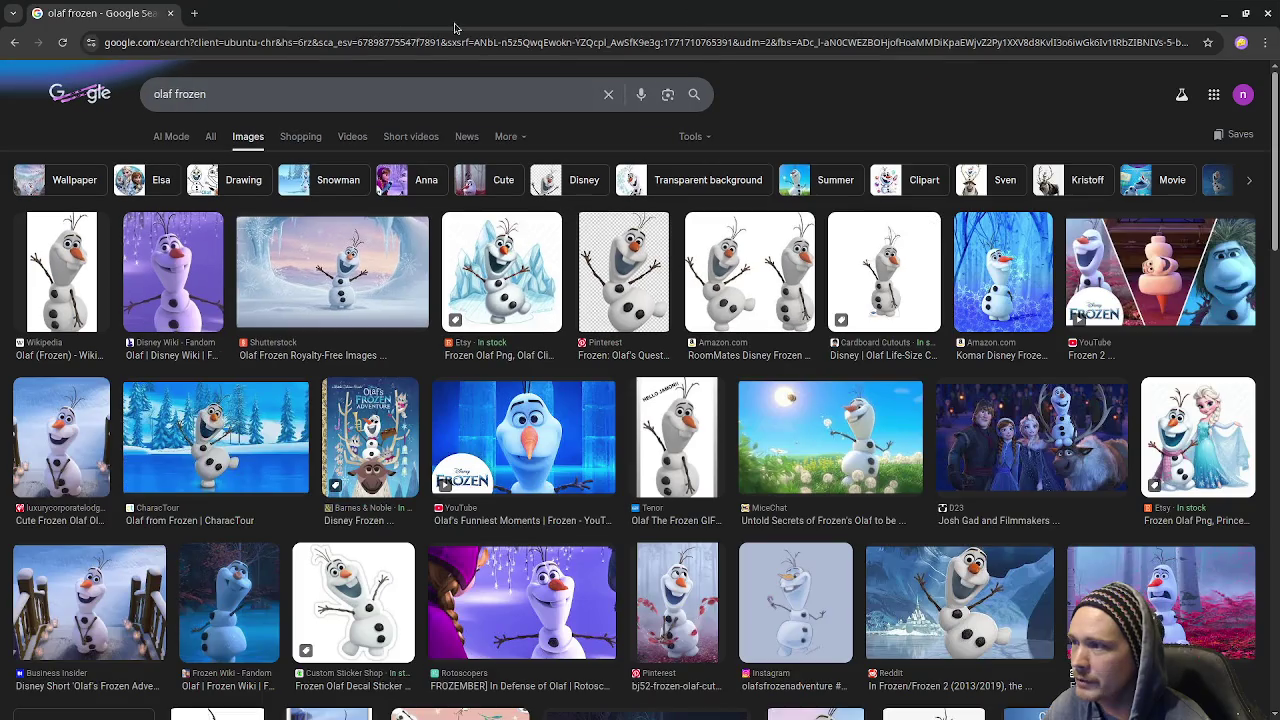
mouse_move(634, 12)
left_mouse_down()
mouse_move(634, 113)
mouse_move(350, 145)
left_mouse_up()
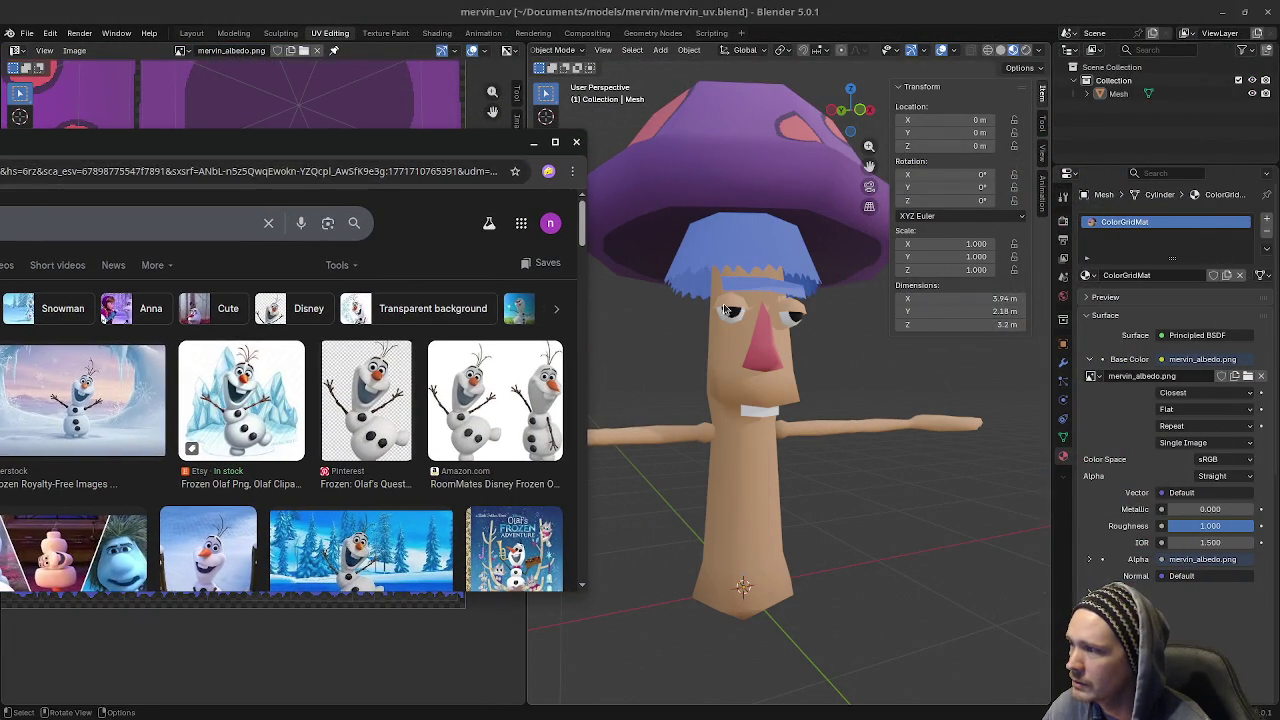
key("alt+Tab")
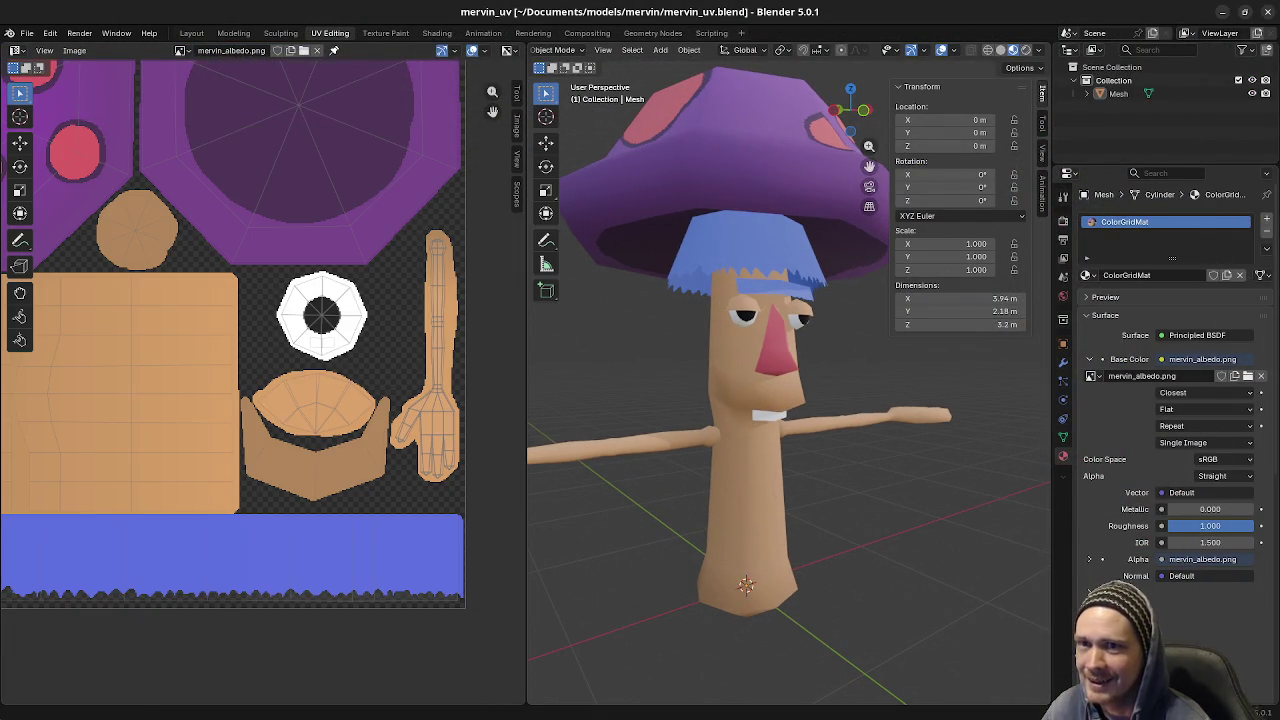
key("alt+Tab")
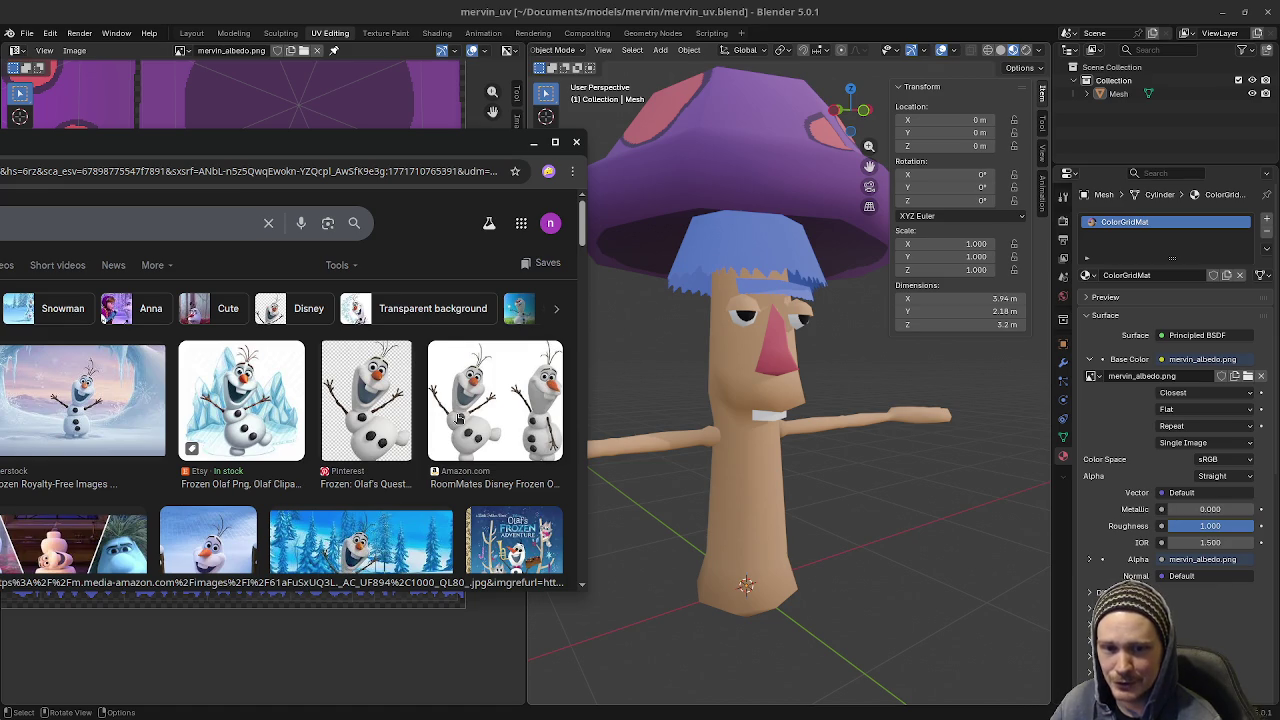
- Orbit and zoom around the mushroom character, then enter Edit Mode on its mesh
middle_click_drag(821, 495, 828, 482)
middle_click_drag(910, 462, 856, 475)
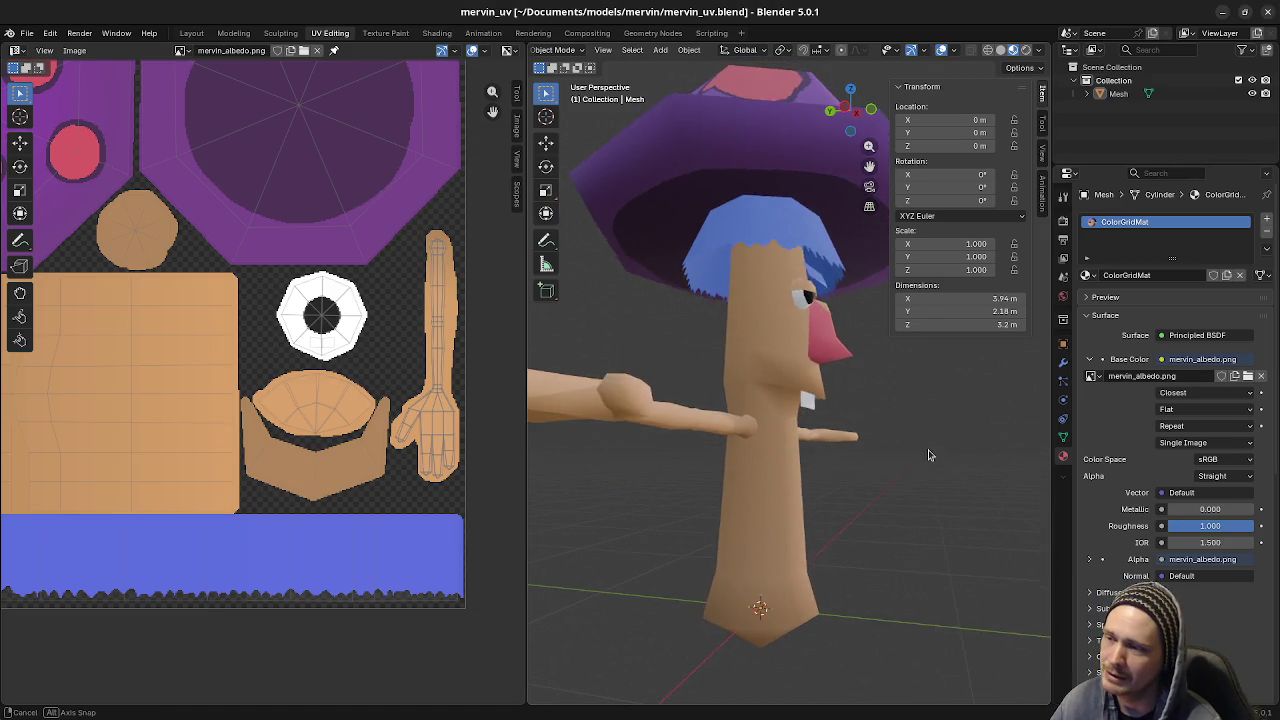
scroll(856, 475, "down", 2)
scroll(856, 475, "down", 1)
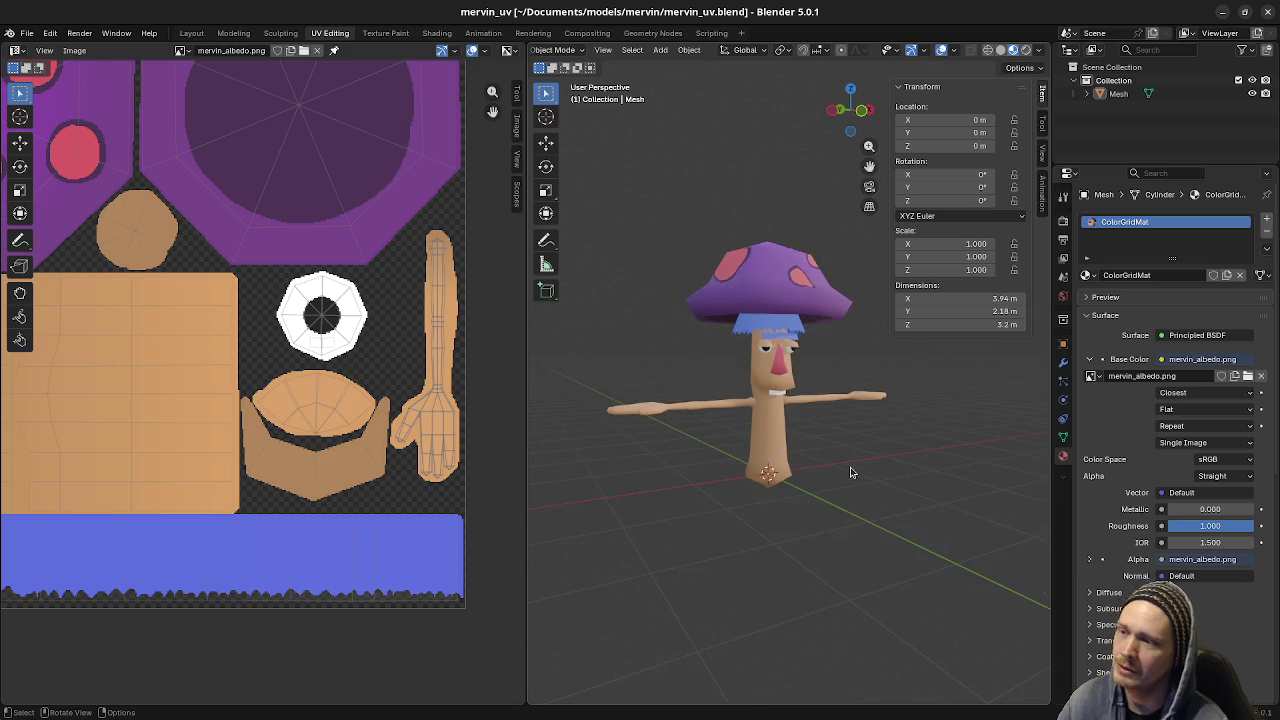
scroll(800, 410, "up", 3)
key("Tab")
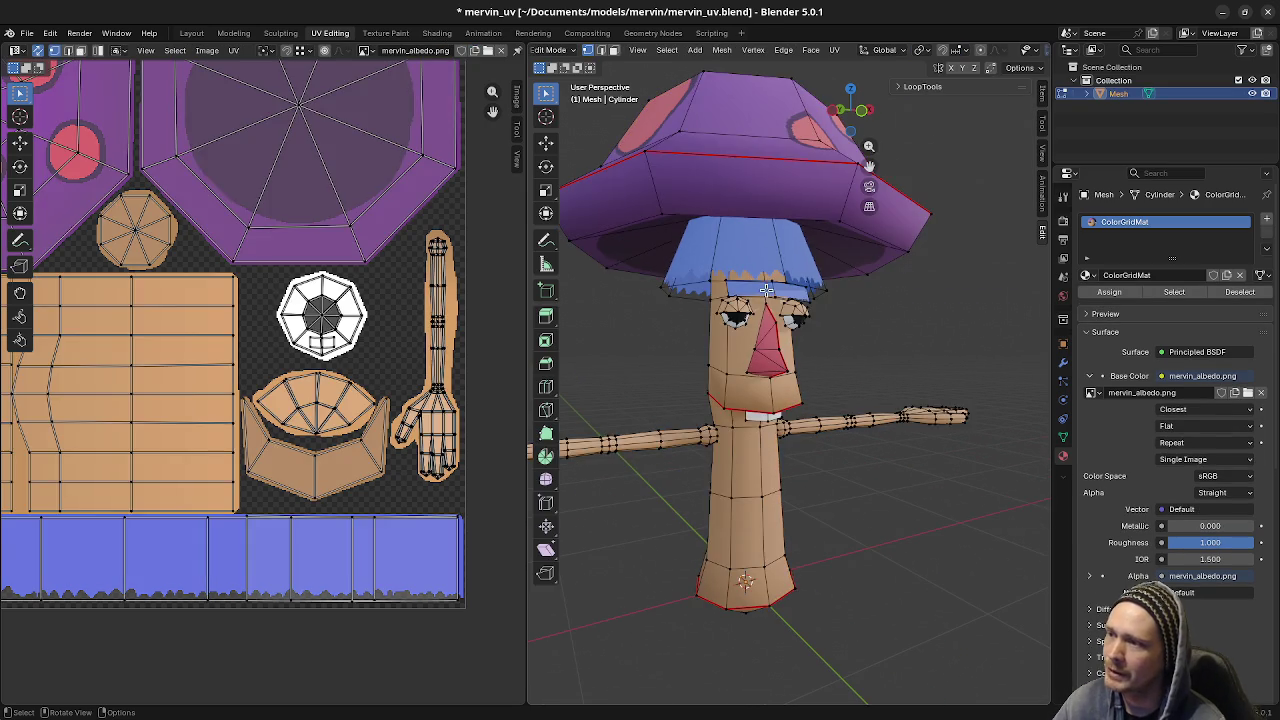
- In face select mode, pick the right-hand face of the strip under the fringe and view the head from the front
key("l")
scroll(770, 290, "up", 1)
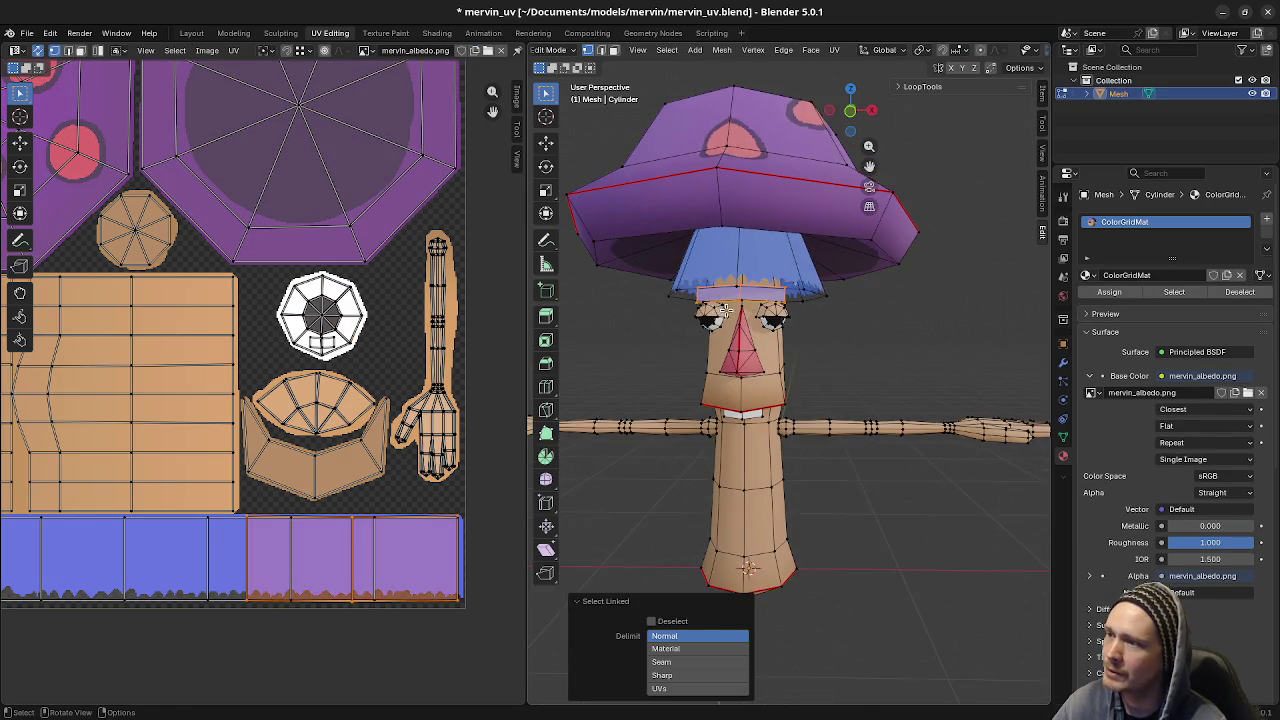
scroll(770, 290, "up", 3)
scroll(810, 388, "down", 2)
key("ctrl+z")
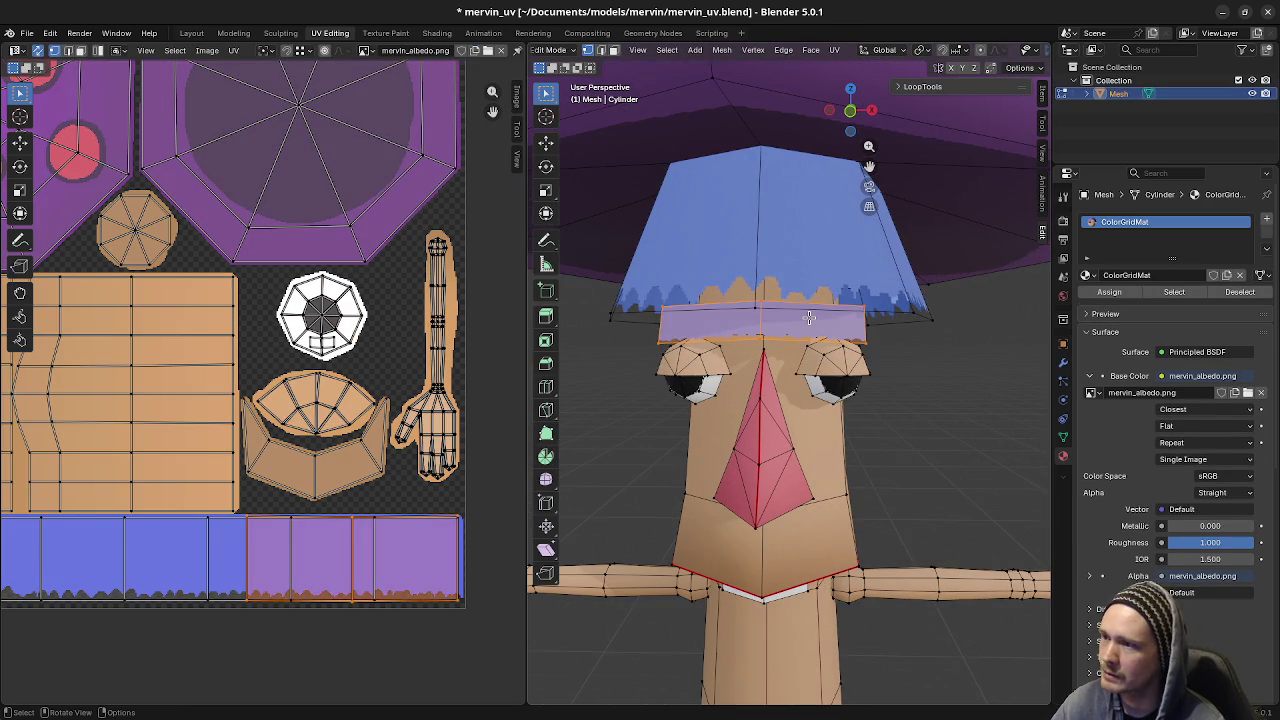
key("3")
left_click(808, 318)
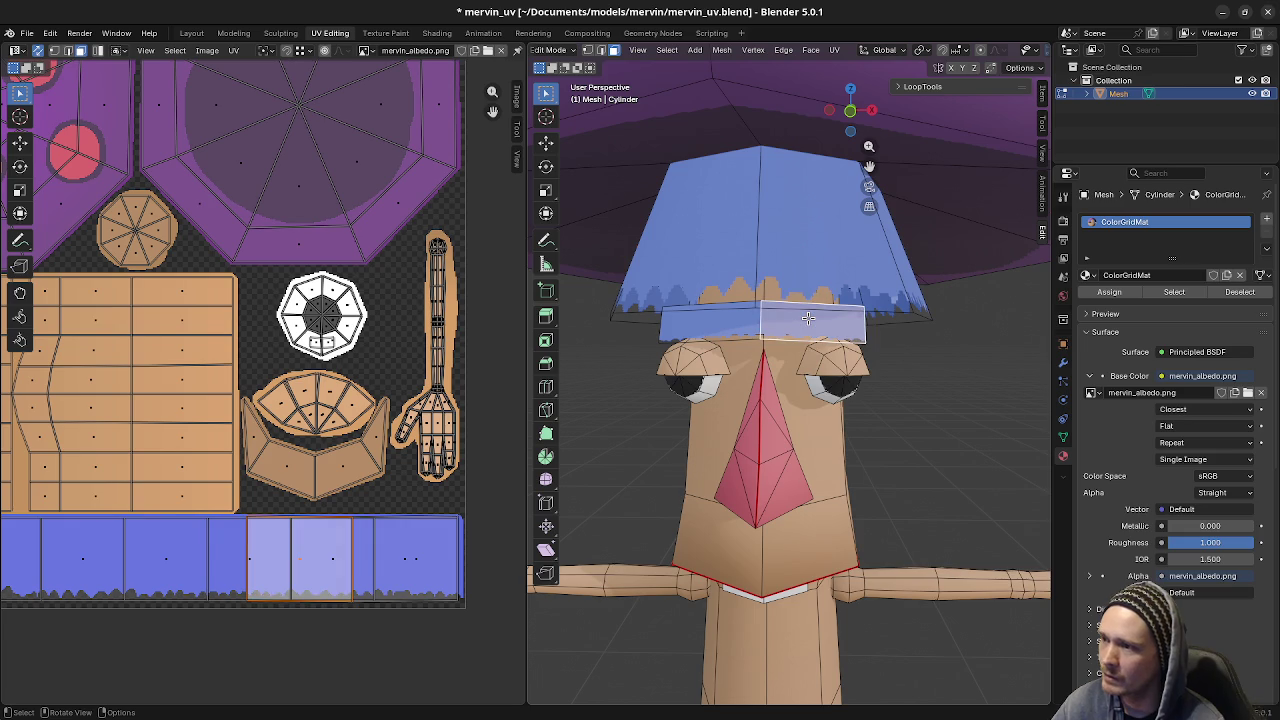
key("g")
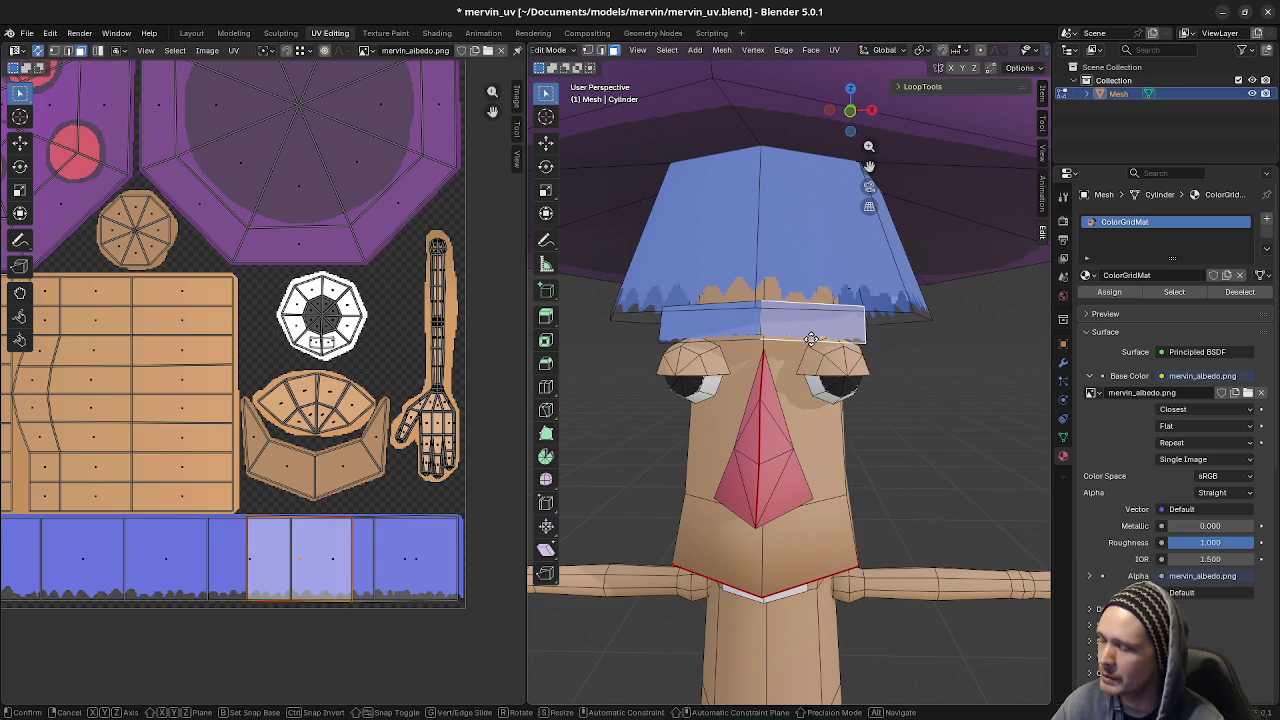
key("x")
key("Escape")
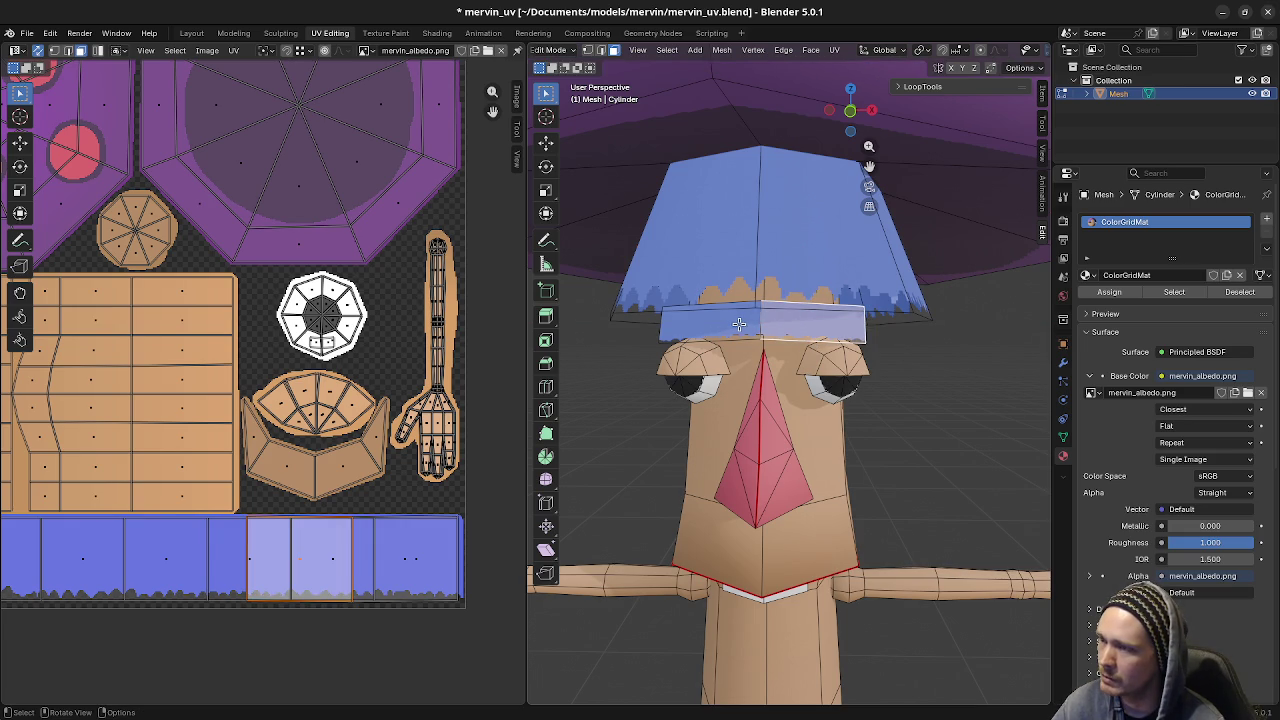
key("KP_1")
- Move the right-hand strip face 0.09 m to the right along X
key("g")
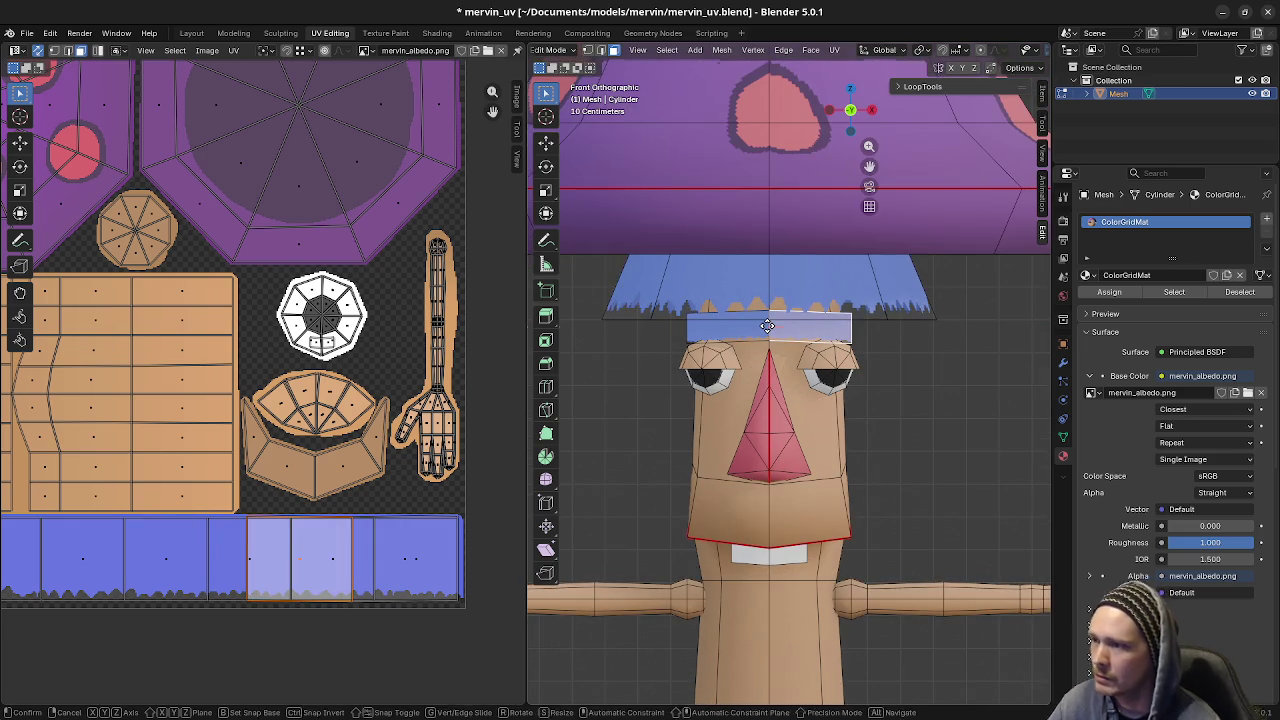
key("x")
key("x")
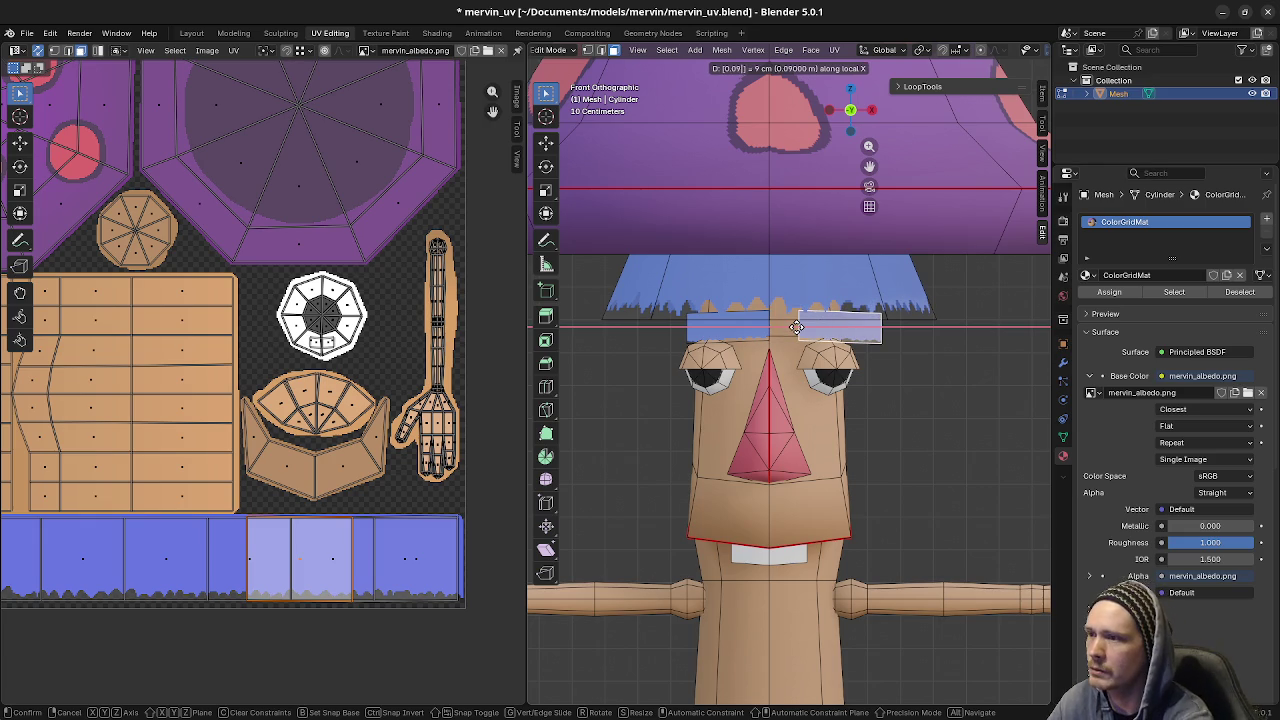
left_click(795, 327)
- Move the left-hand strip face -0.09 m along X, then return to Object Mode
key("alt+a")
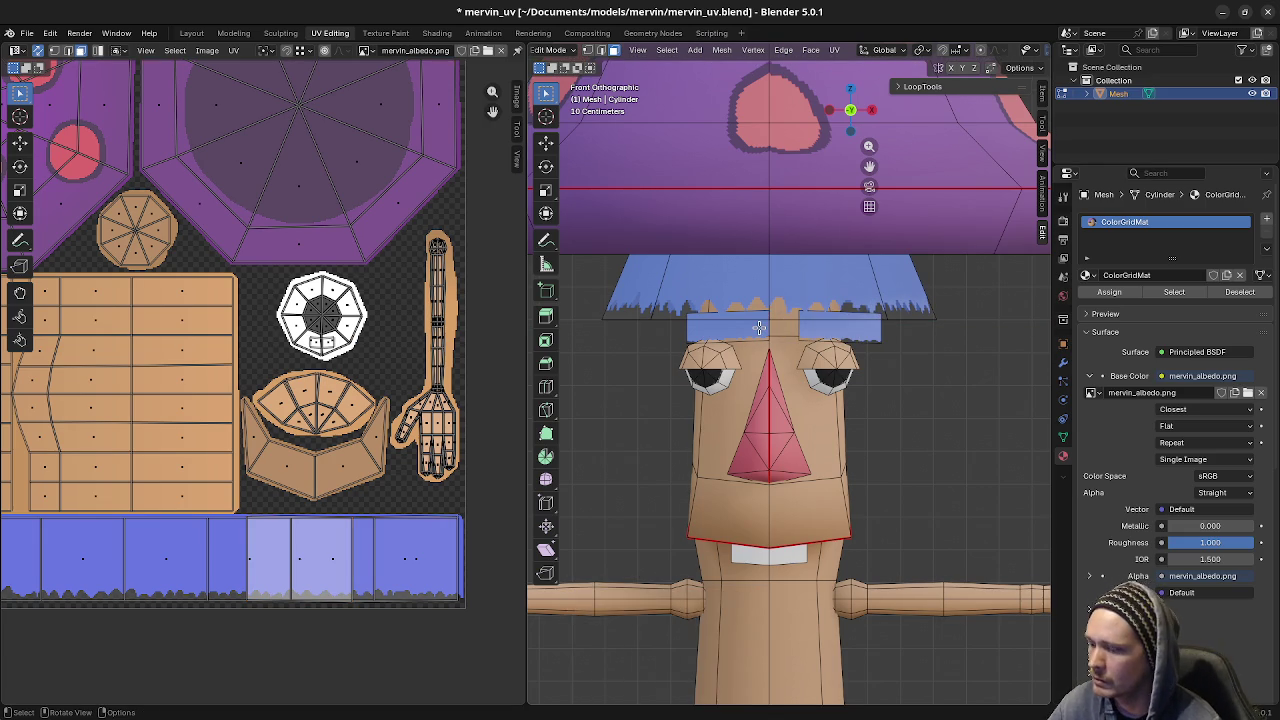
key("l")
key("g")
key("x")
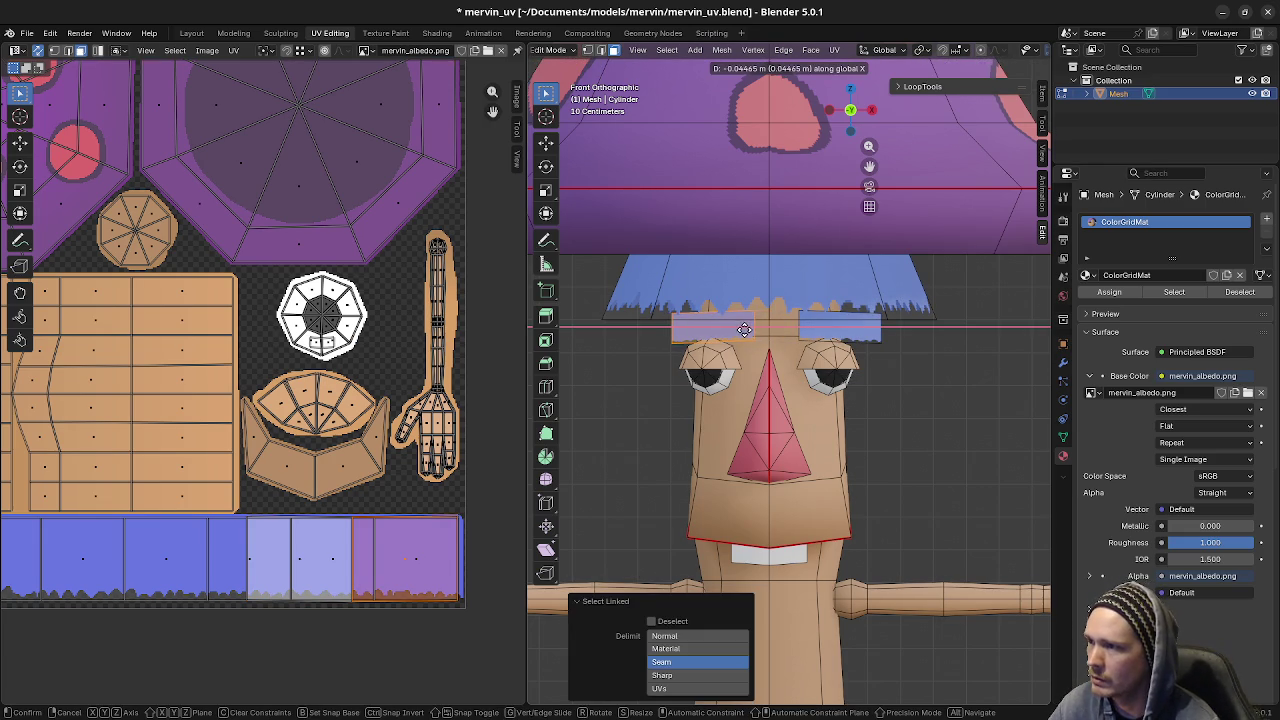
type("-0.09")
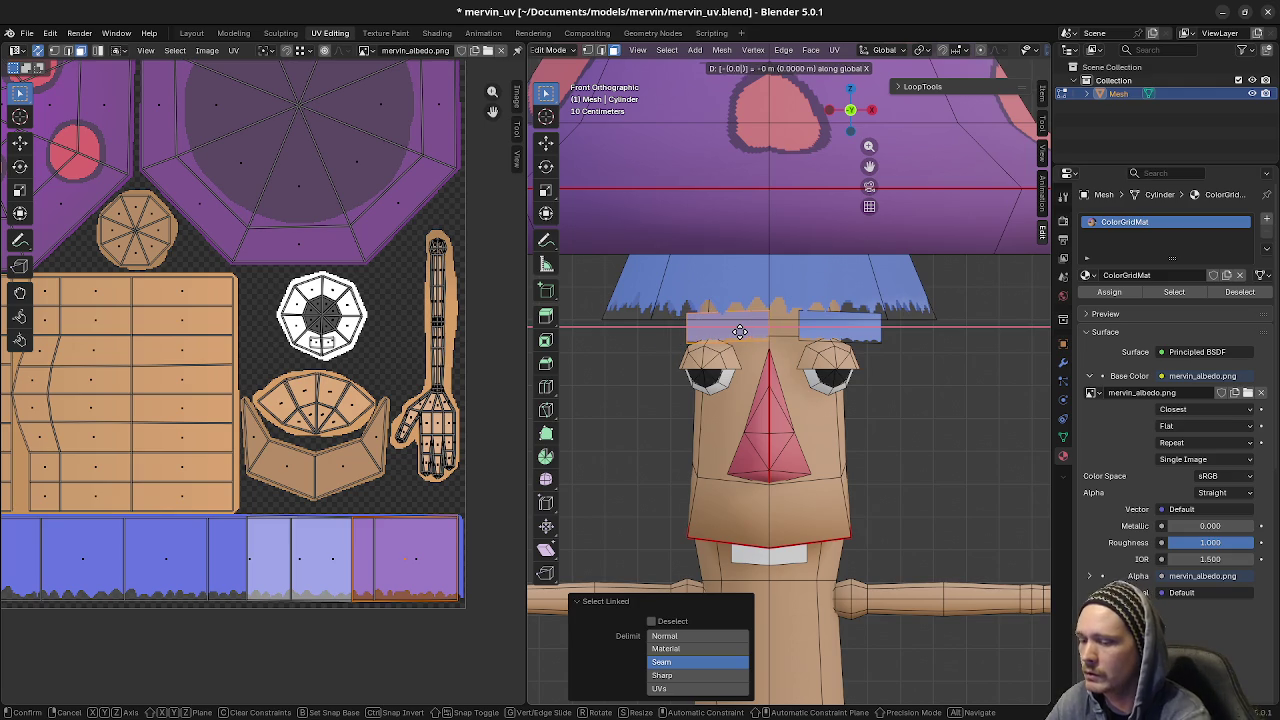
key("Return")
middle_click_drag(740, 331, 800, 380)
key("Tab")
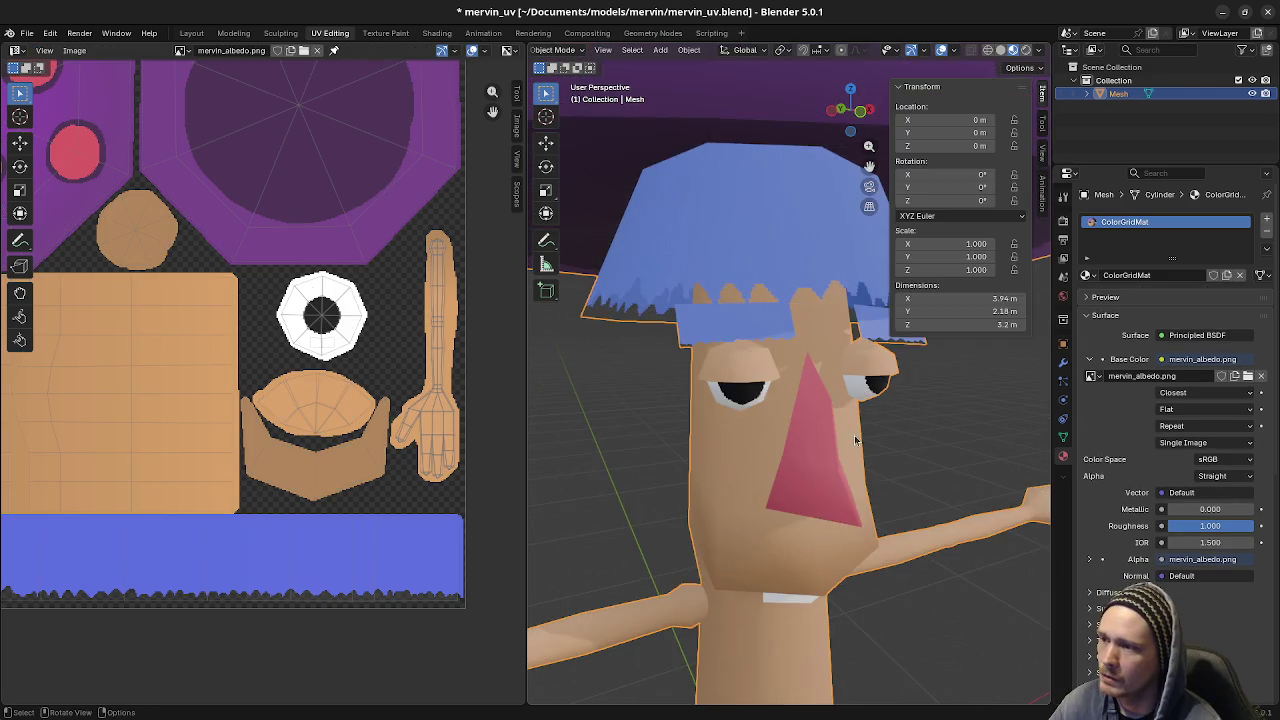
scroll(823, 486, "down", 3)
scroll(868, 508, "down", 2)
scroll(868, 508, "up", 1)
mouse_move(868, 508)
middle_mouse_down()
mouse_move(800, 486)
mouse_move(663, 477)
mouse_move(757, 480)
mouse_move(845, 512)
mouse_move(803, 517)
mouse_move(909, 514)
mouse_move(829, 523)
mouse_move(614, 491)
mouse_move(922, 513)
mouse_move(857, 509)
middle_mouse_up()
scroll(857, 509, "up", 2)
scroll(783, 330, "up", 2)
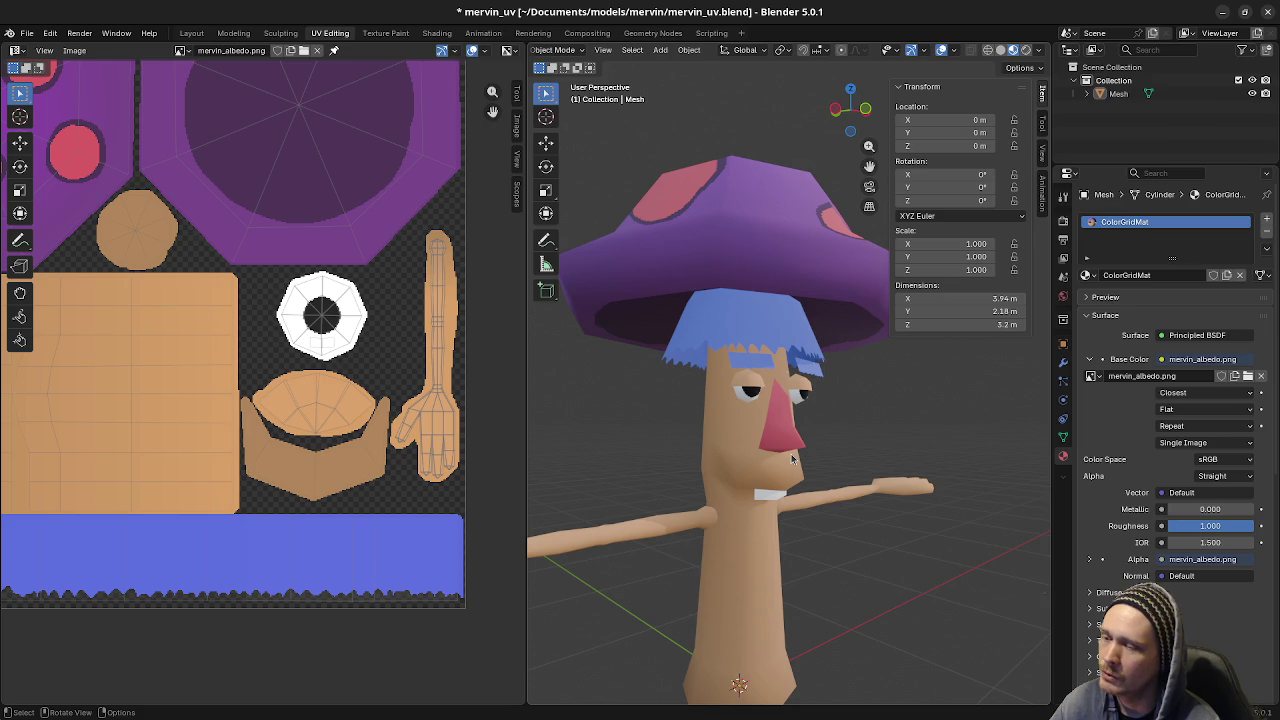
mouse_move(769, 499)
middle_mouse_down()
mouse_move(805, 490)
mouse_move(805, 478)
middle_mouse_up()
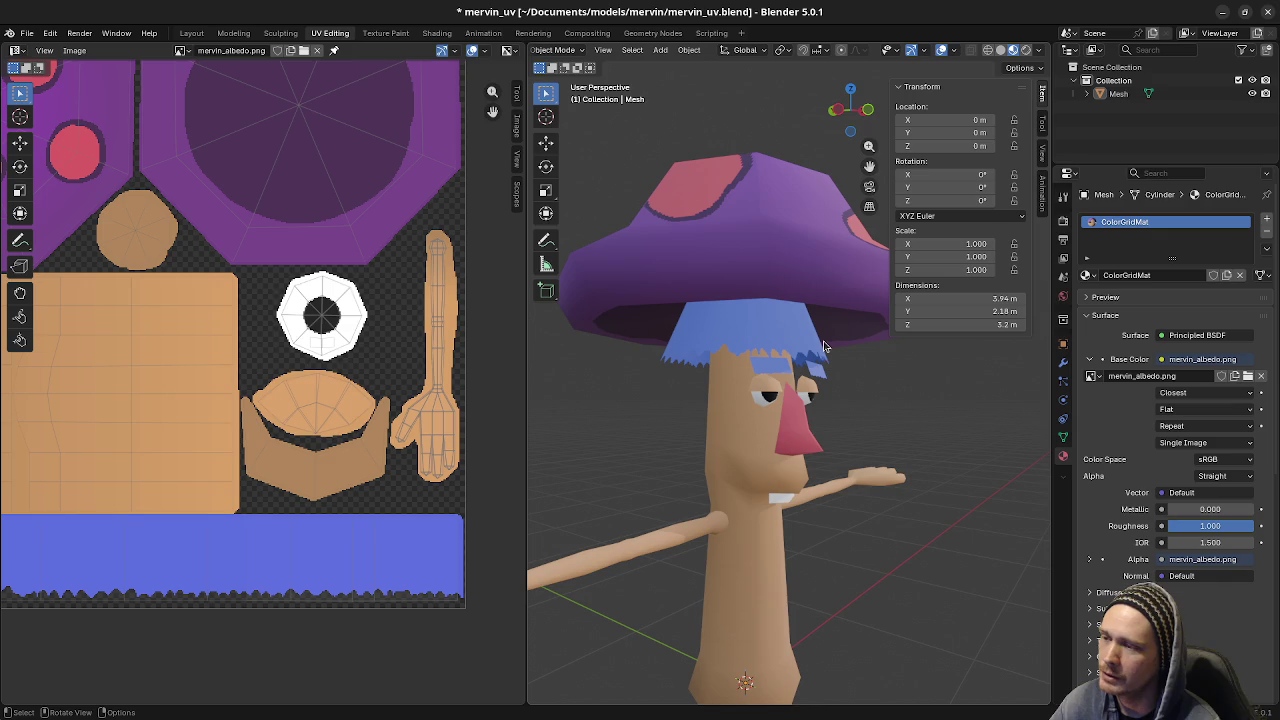
mouse_move(826, 348)
middle_mouse_down()
mouse_move(815, 432)
mouse_move(840, 436)
middle_mouse_up()
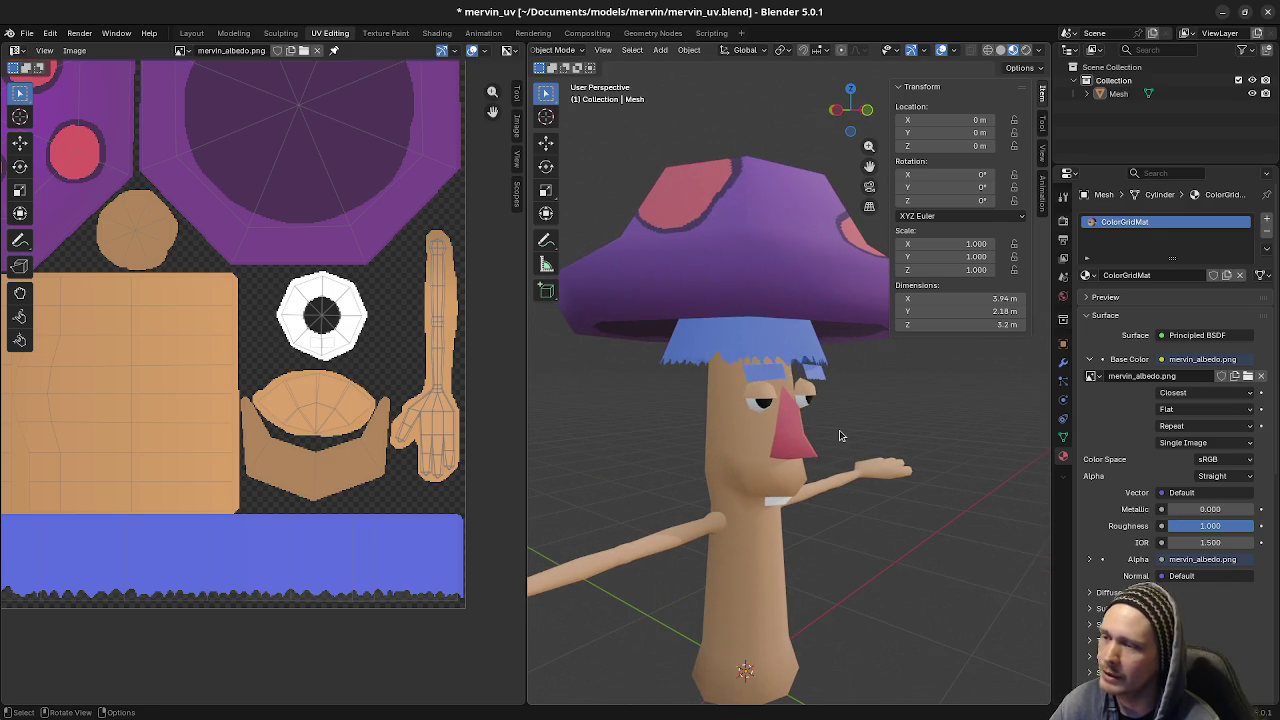
scroll(840, 436, "up", 1)
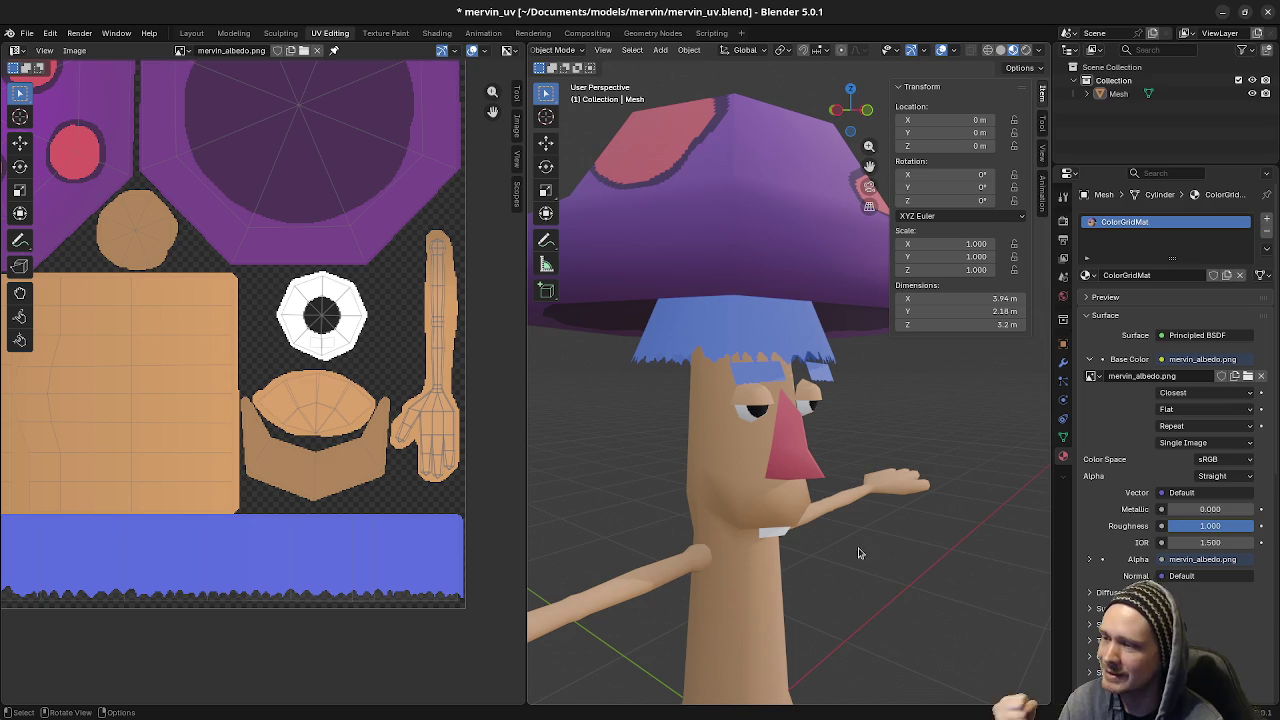
middle_click_drag(862, 573, 814, 550)
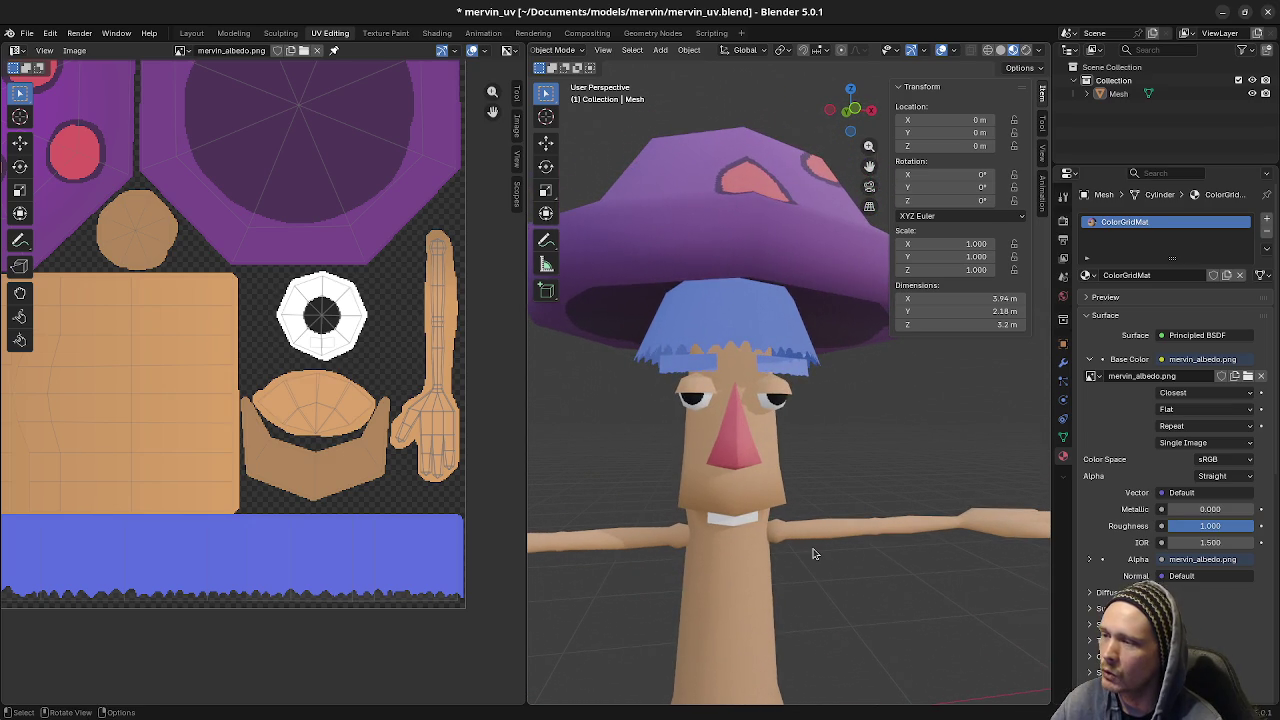
middle_click_drag(813, 553, 843, 548)
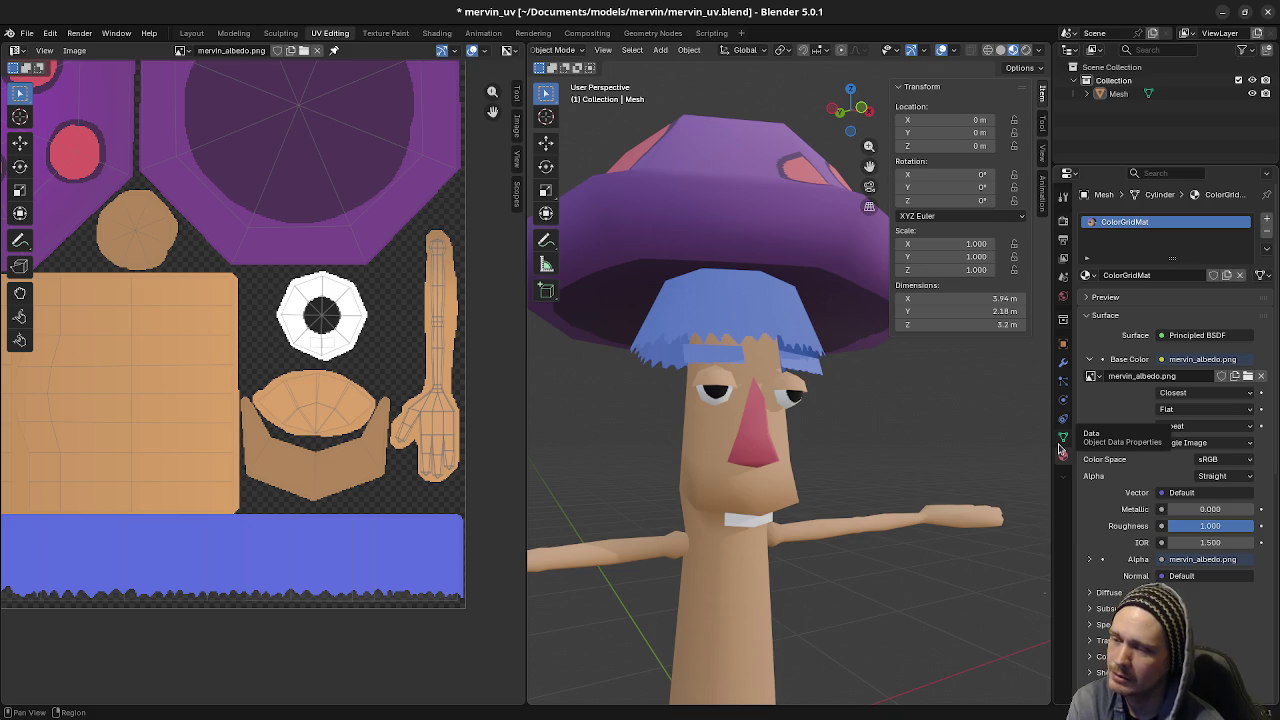
- Orbit and zoom to view the mushroom from the side and from a low angle
scroll(945, 559, "down", 2)
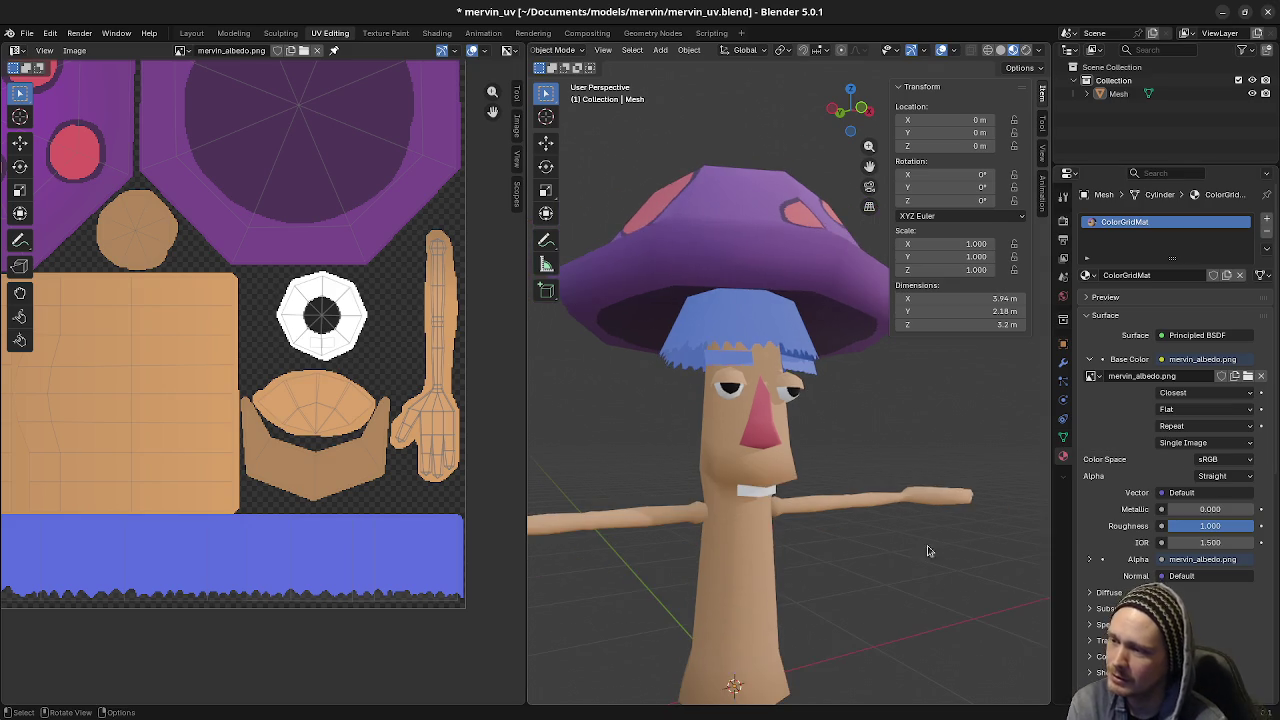
scroll(888, 502, "down", 1)
mouse_move(822, 507)
middle_mouse_down()
mouse_move(874, 505)
mouse_move(775, 497)
middle_mouse_up()
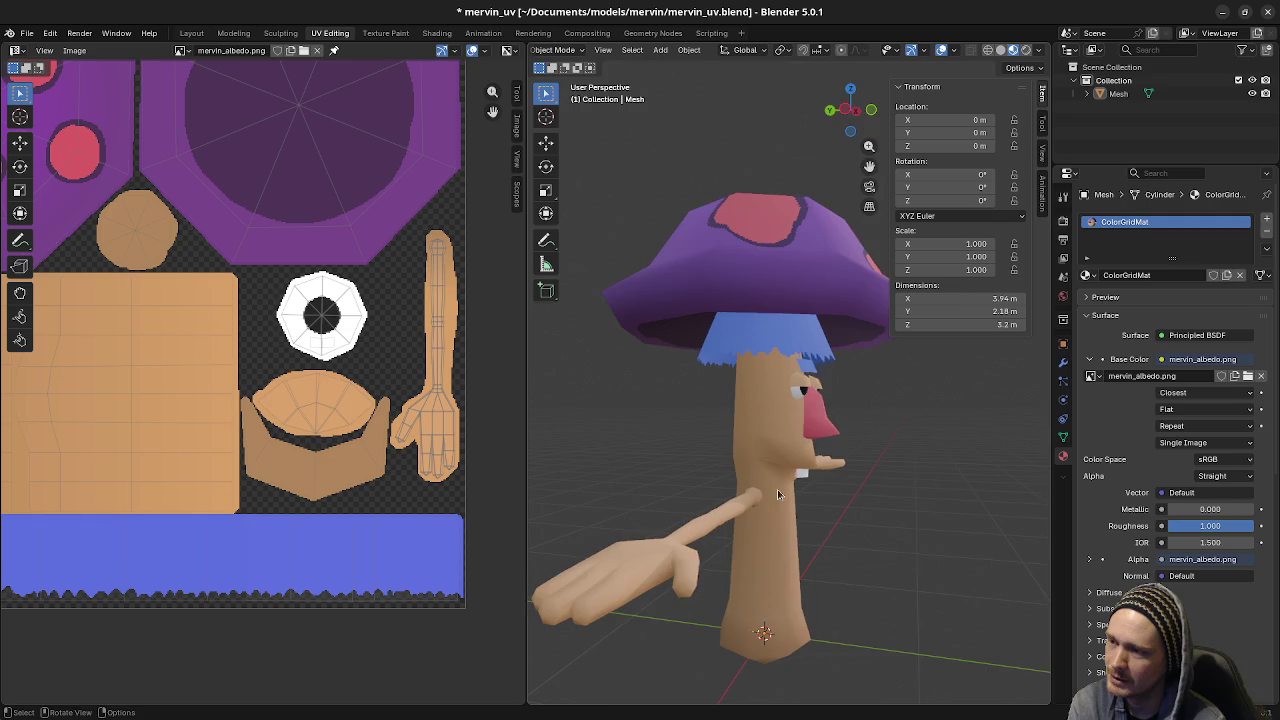
scroll(775, 497, "up", 3)
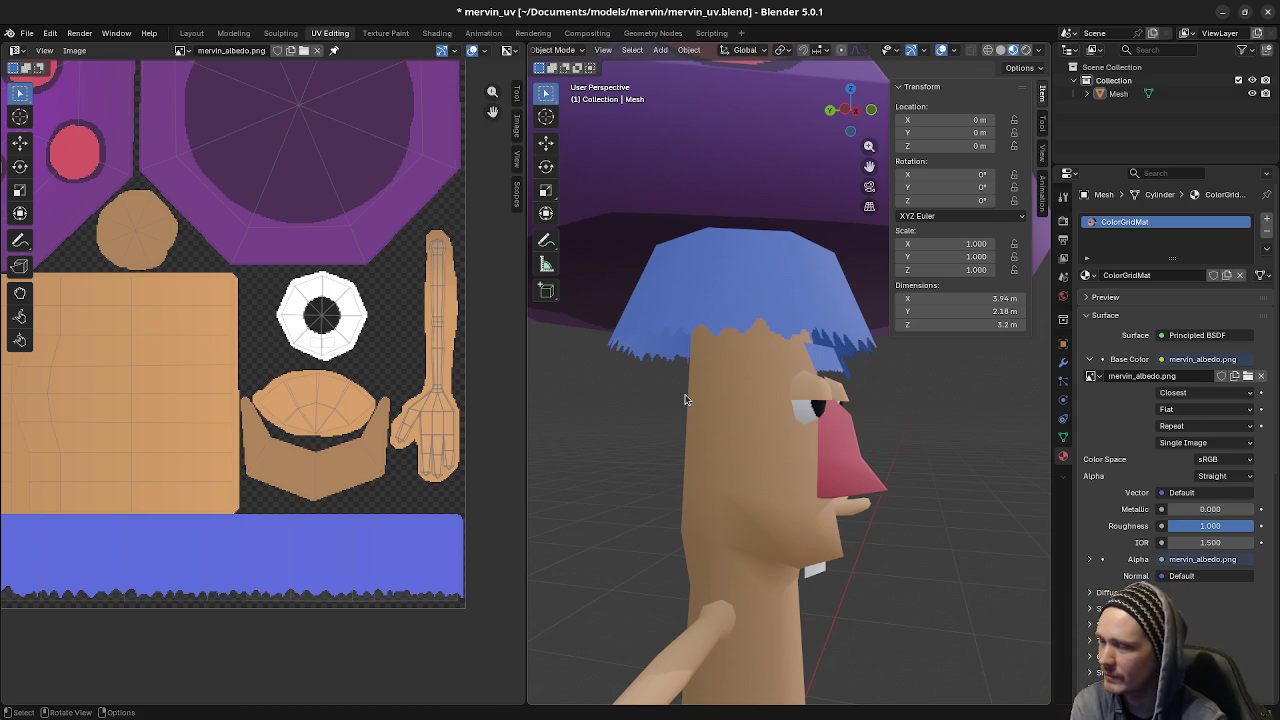
mouse_move(694, 420)
middle_mouse_down()
mouse_move(857, 463)
mouse_move(704, 419)
mouse_move(767, 443)
mouse_move(775, 470)
mouse_move(854, 486)
mouse_move(806, 491)
mouse_move(836, 513)
mouse_move(891, 494)
mouse_move(744, 388)
mouse_move(794, 373)
mouse_move(760, 400)
mouse_move(746, 287)
mouse_move(780, 380)
middle_mouse_up()
- Select the whole mushroom mesh, zoom in close on the face, then zoom back out
key("a")
scroll(879, 489, "up", 4)
scroll(790, 420, "up", 4)
mouse_move(800, 450)
middle_mouse_down()
mouse_move(812, 474)
mouse_move(835, 477)
mouse_move(767, 486)
mouse_move(843, 476)
middle_mouse_up()
scroll(812, 474, "up", 3)
scroll(819, 471, "up", 2)
scroll(823, 472, "up", 1)
scroll(816, 484, "down", 5)
scroll(805, 486, "up", 1)
scroll(767, 485, "down", 3)
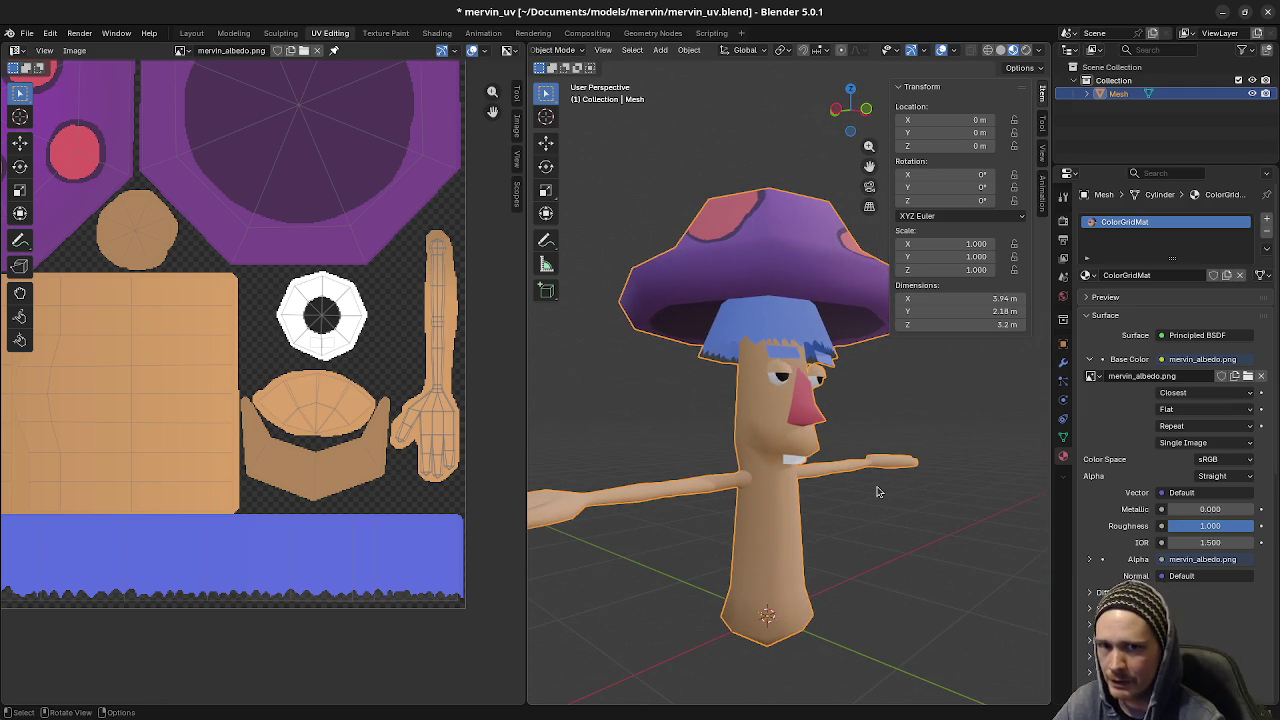
mouse_move(857, 528)
middle_mouse_down()
mouse_move(834, 528)
mouse_move(867, 528)
middle_mouse_up()
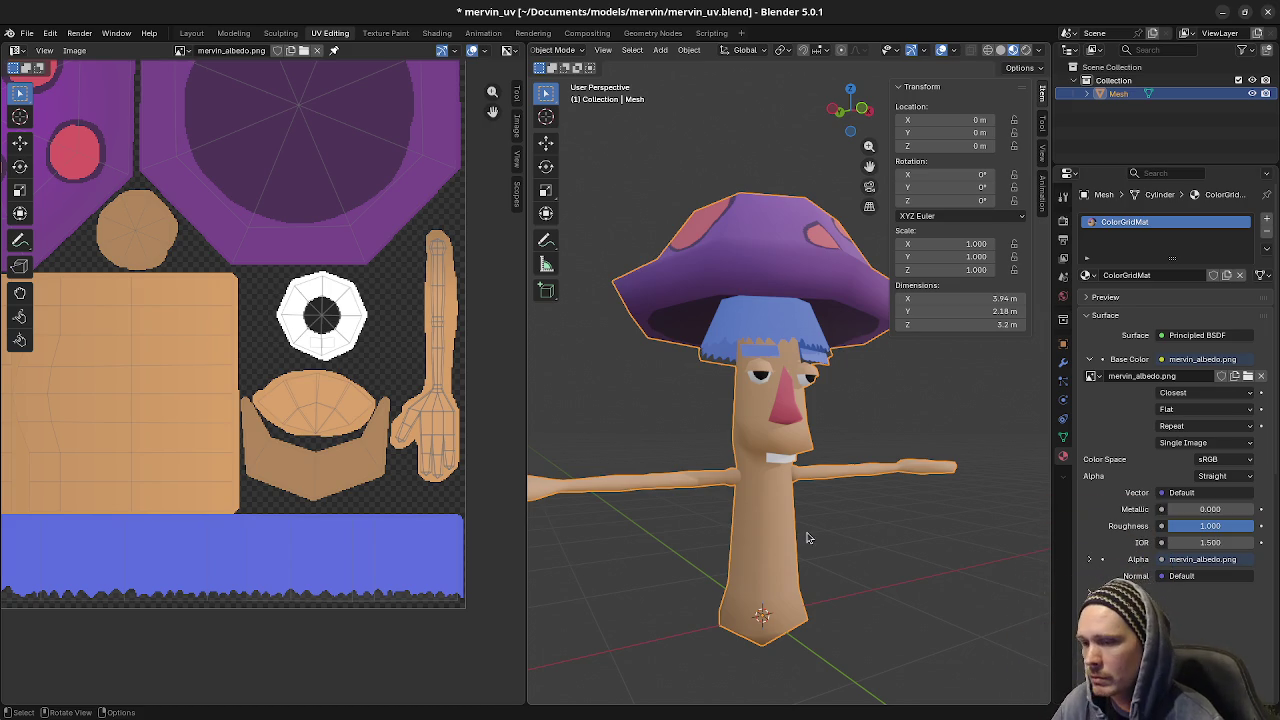
mouse_move(800, 534)
middle_mouse_down()
mouse_move(764, 535)
mouse_move(781, 538)
middle_mouse_up()
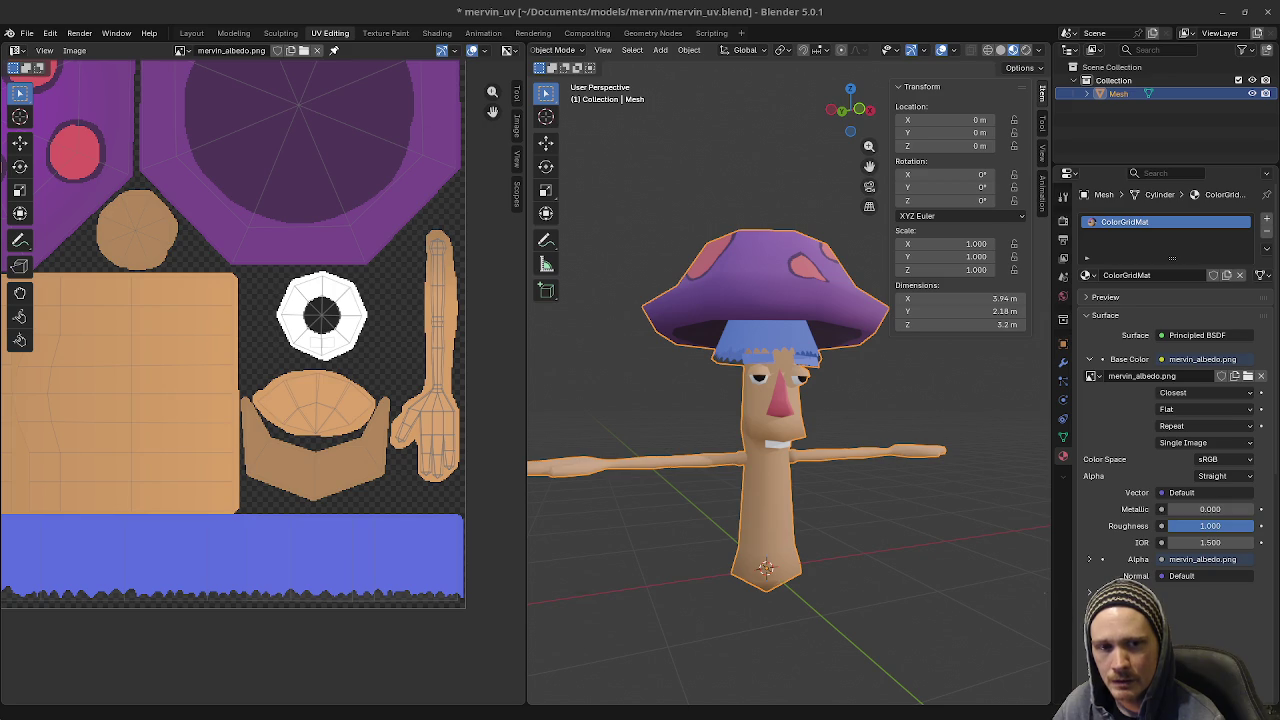
- Maximize Chrome to view Godot_Render_02.png, then close that tab and the browser
key("alt+Tab")
left_click_drag(415, 143, 385, 155)
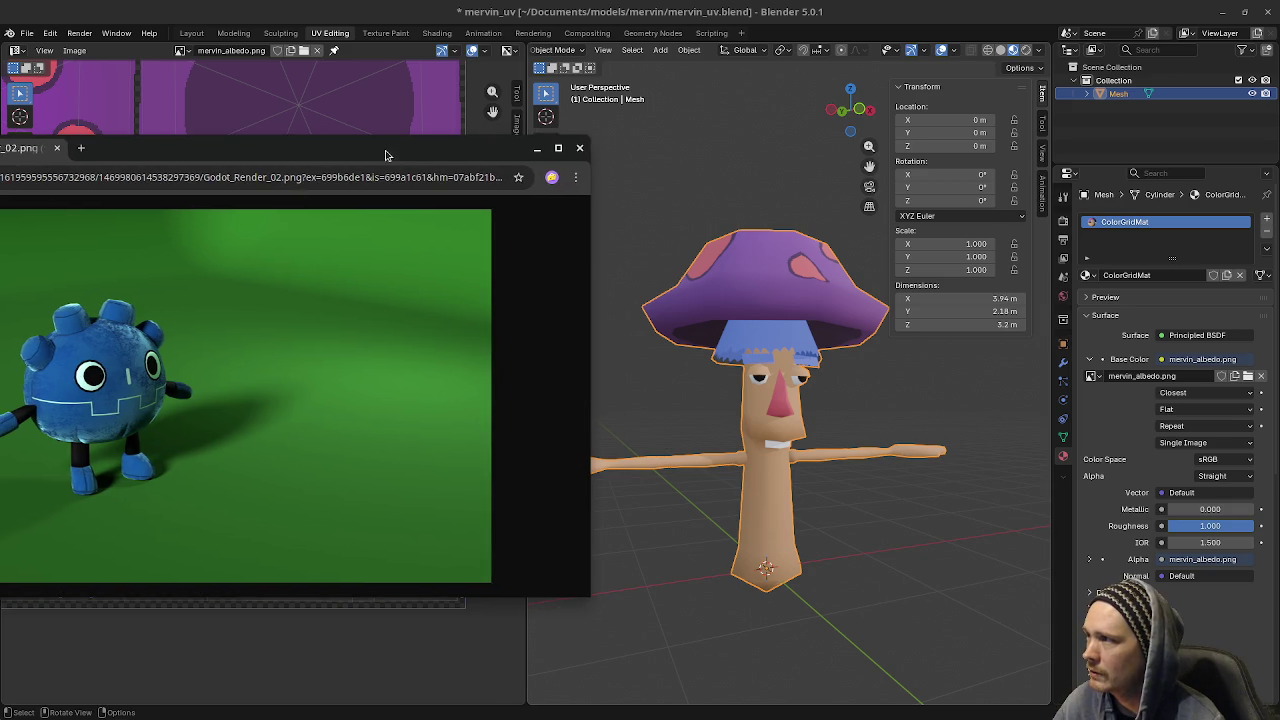
double_click(385, 150)
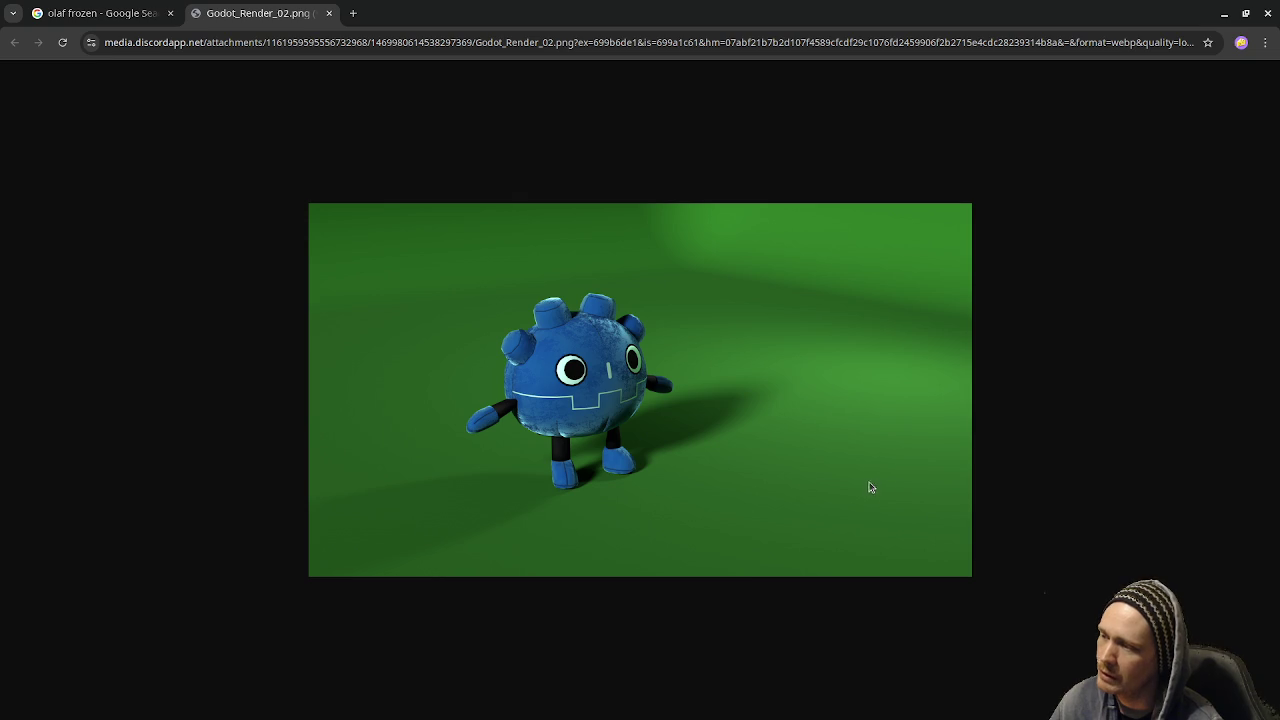
left_click(329, 13)
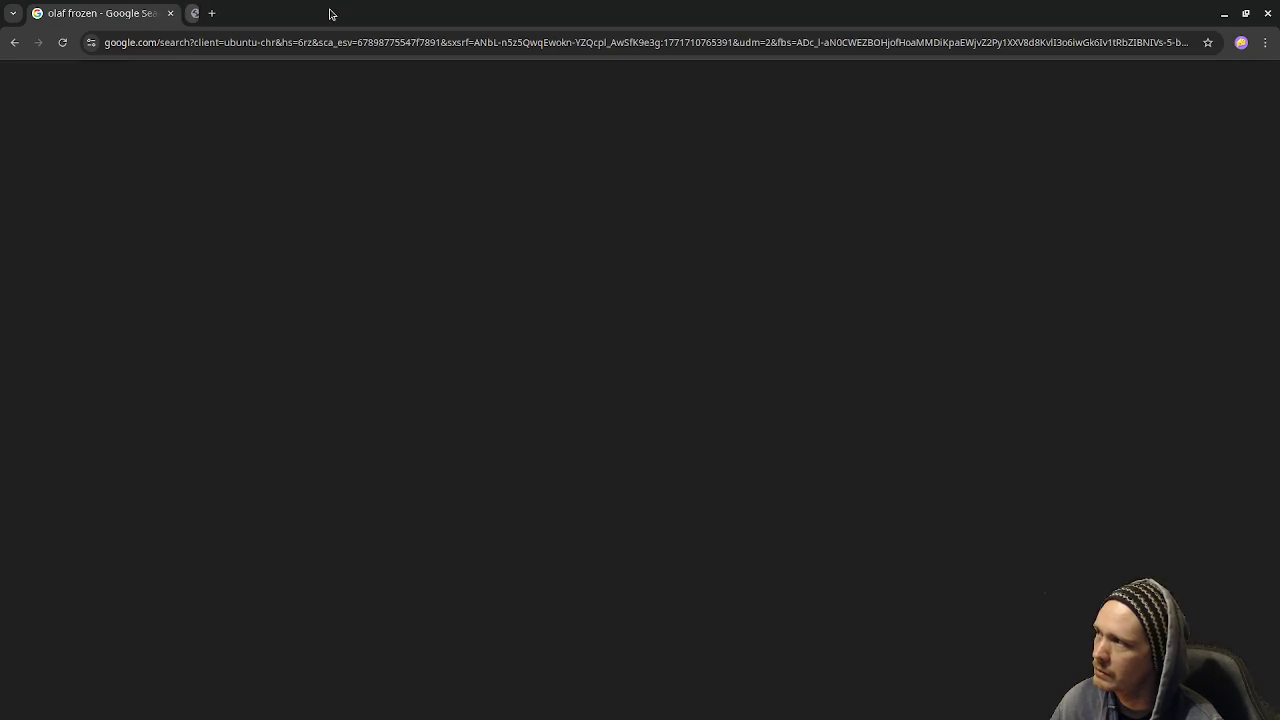
left_click(169, 14)
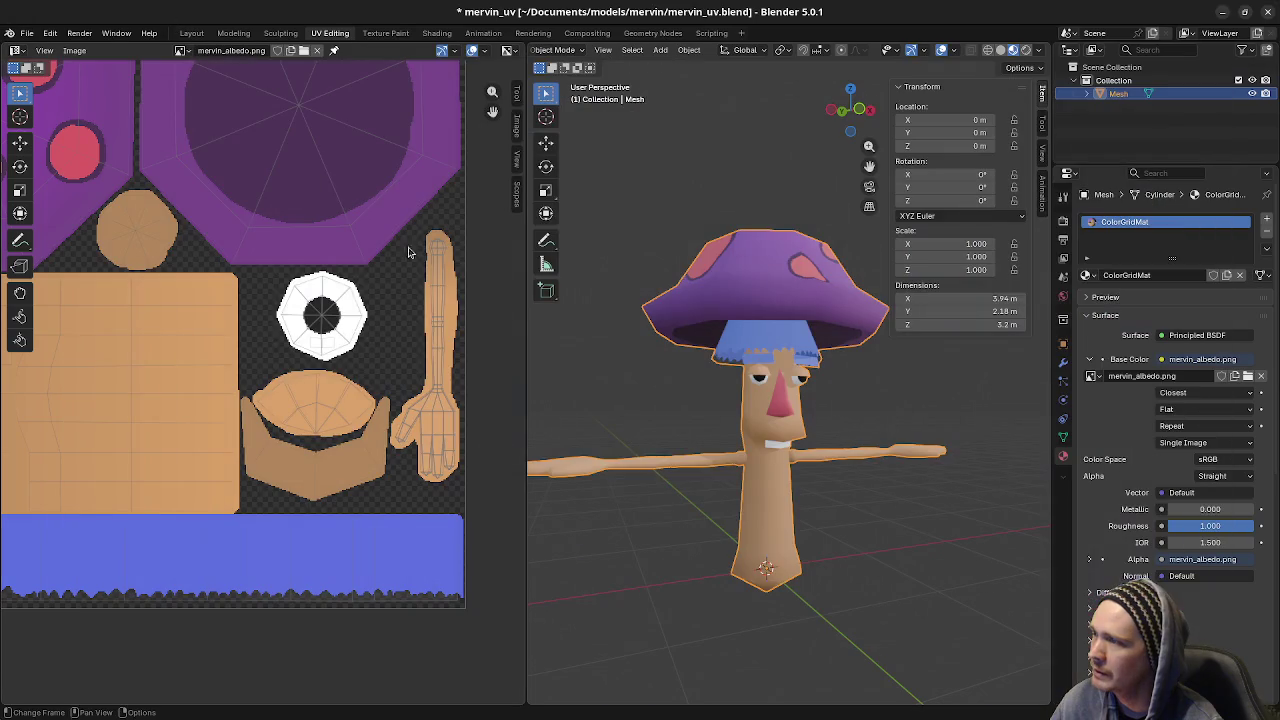
- Orbit around the textured Mervin to check its side and back, save the file, then switch to Chrome
mouse_move(724, 487)
middle_mouse_down()
mouse_move(816, 527)
mouse_move(813, 470)
mouse_move(686, 478)
mouse_move(792, 478)
mouse_move(736, 473)
middle_mouse_up()
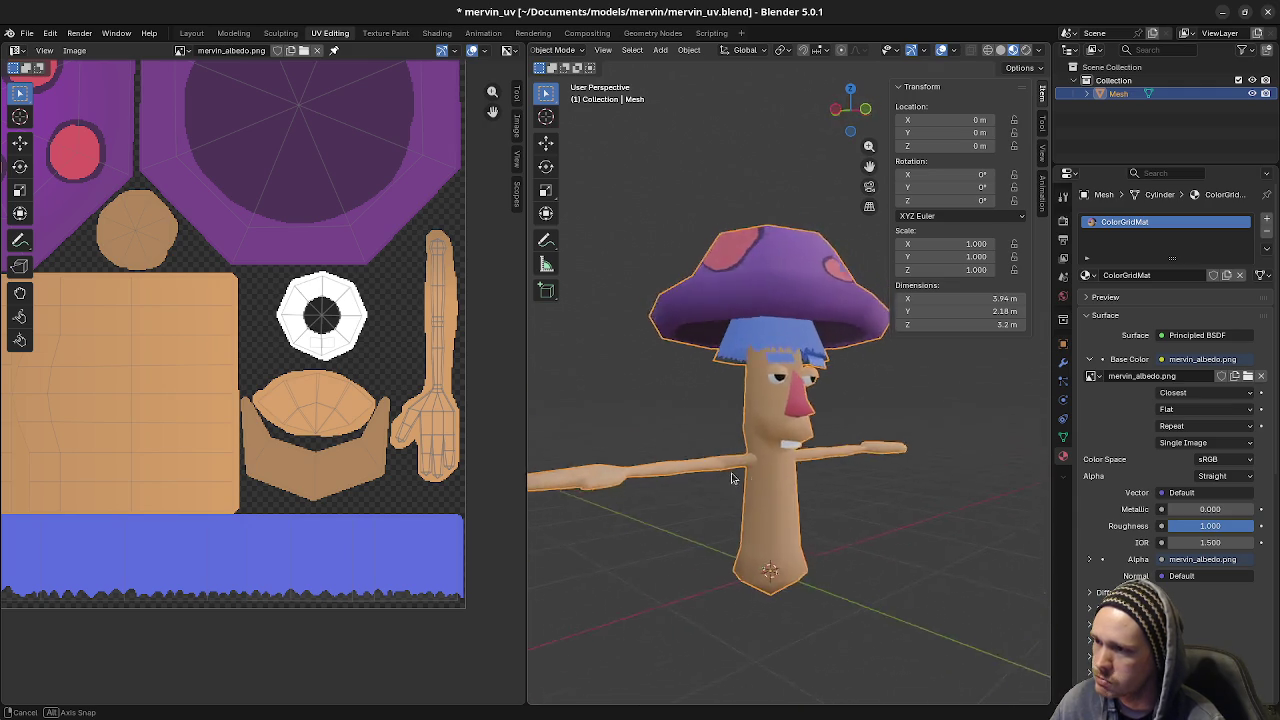
mouse_move(736, 473)
middle_mouse_down()
mouse_move(835, 445)
mouse_move(856, 507)
middle_mouse_up()
key("ctrl+s")
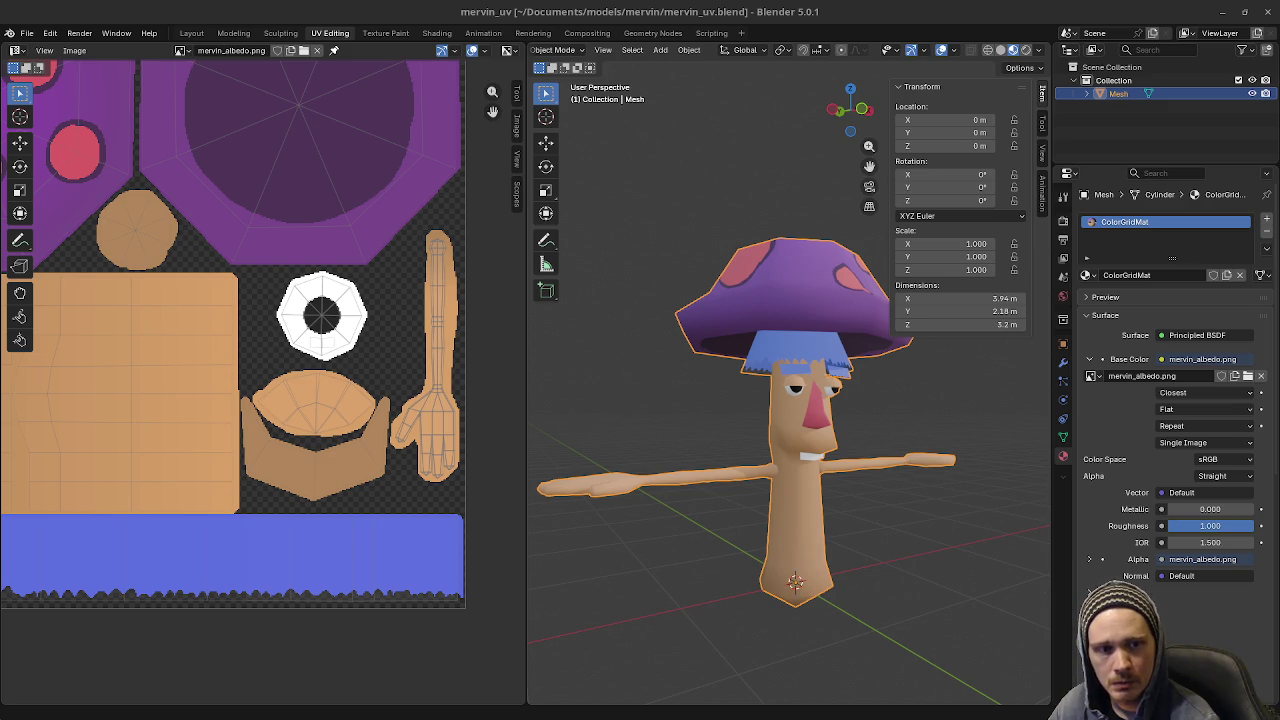
key("alt+Tab")
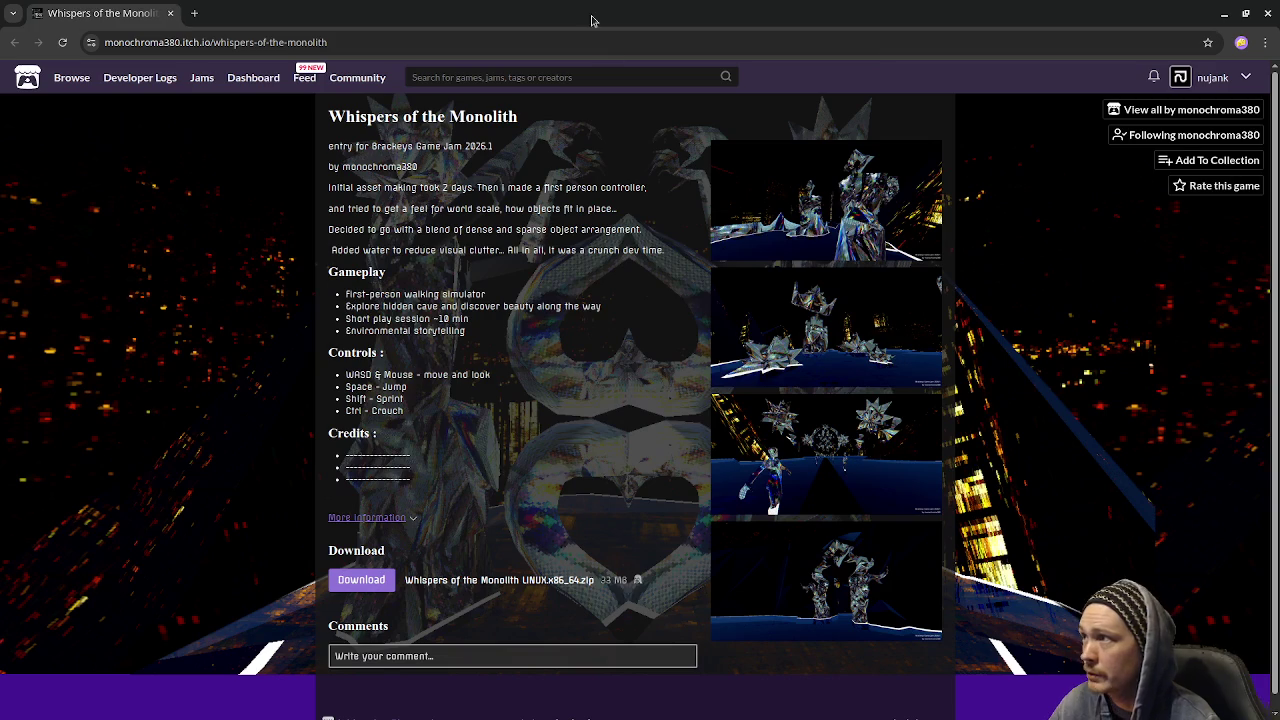
left_click(822, 300)
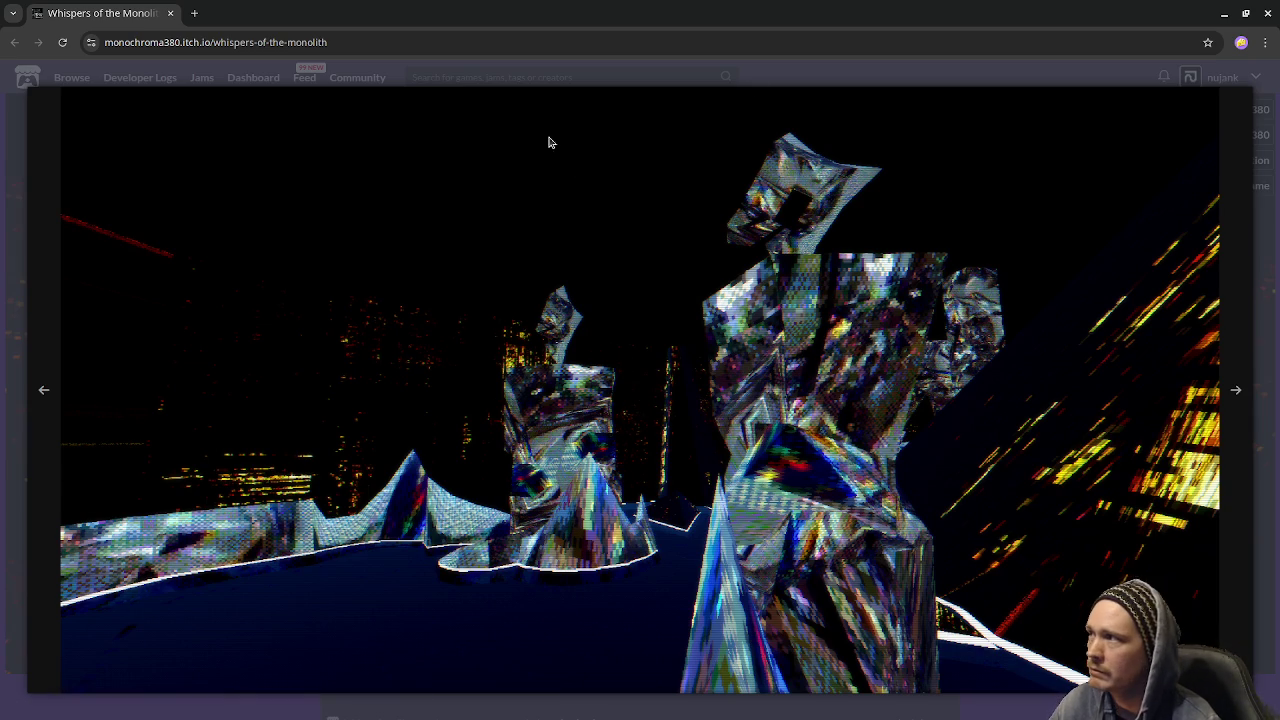
key("Escape")
left_click(844, 344)
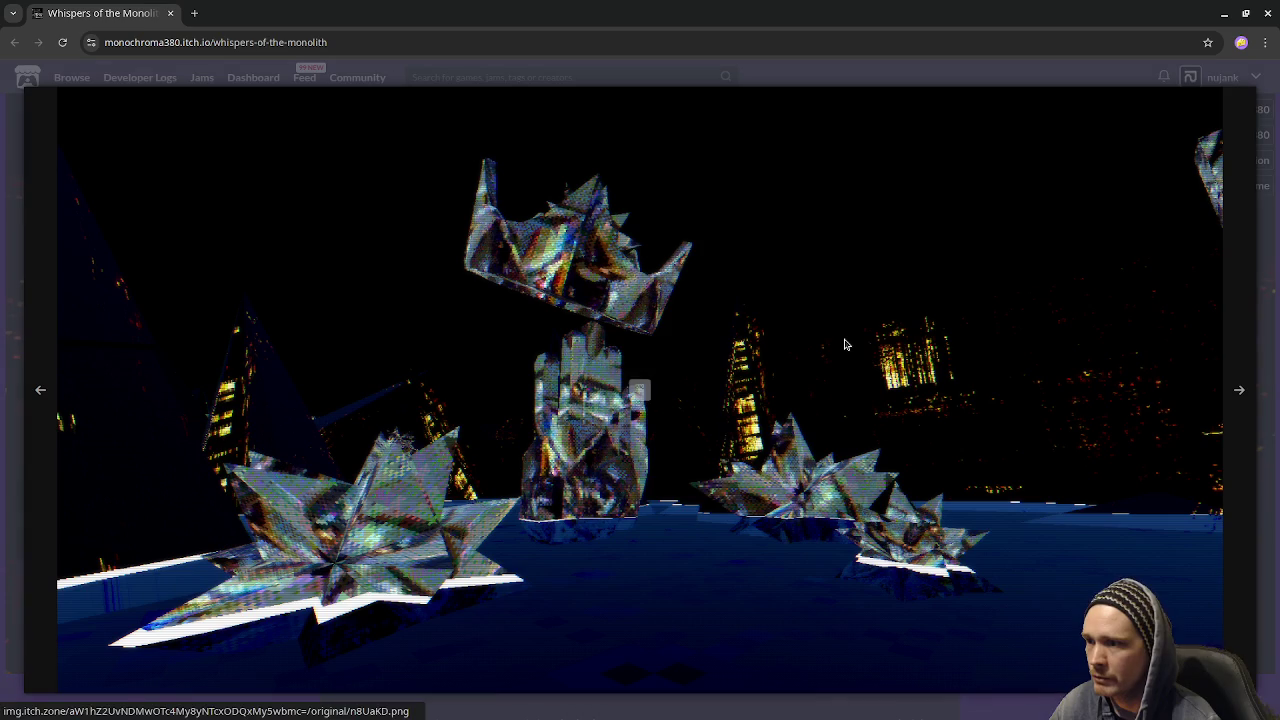
left_click(806, 80)
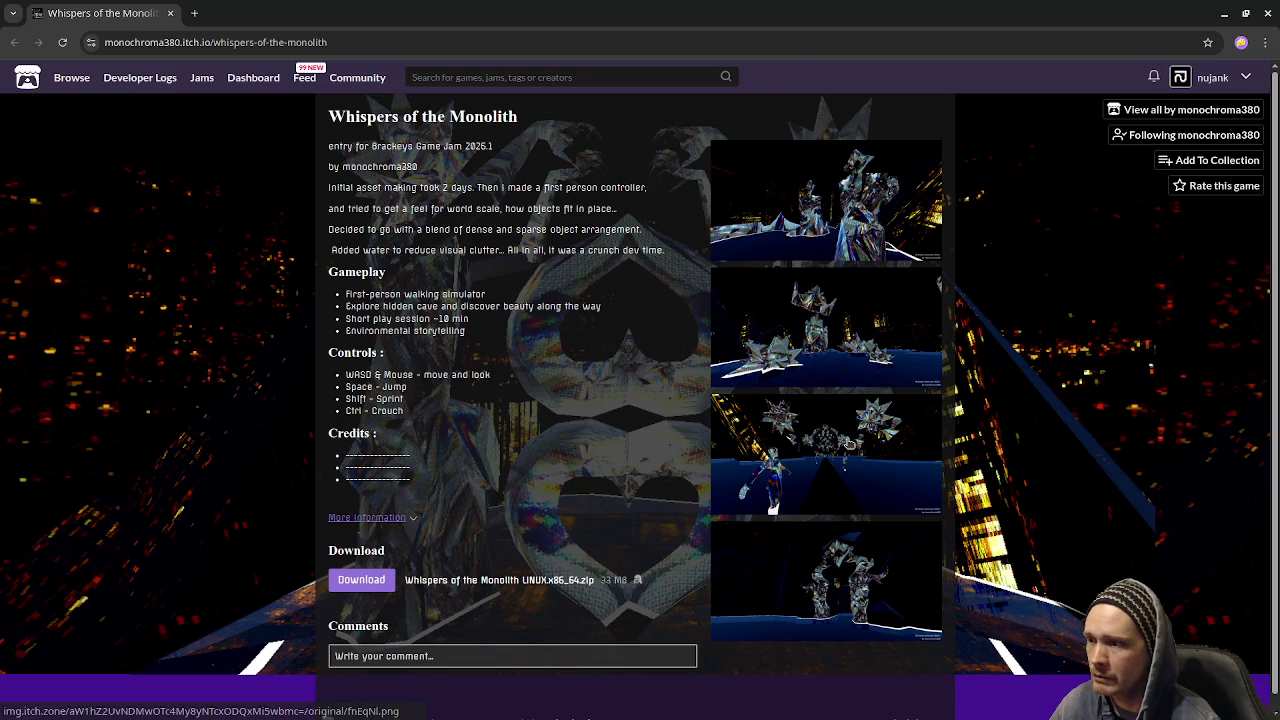
left_click(848, 443)
left_click(846, 81)
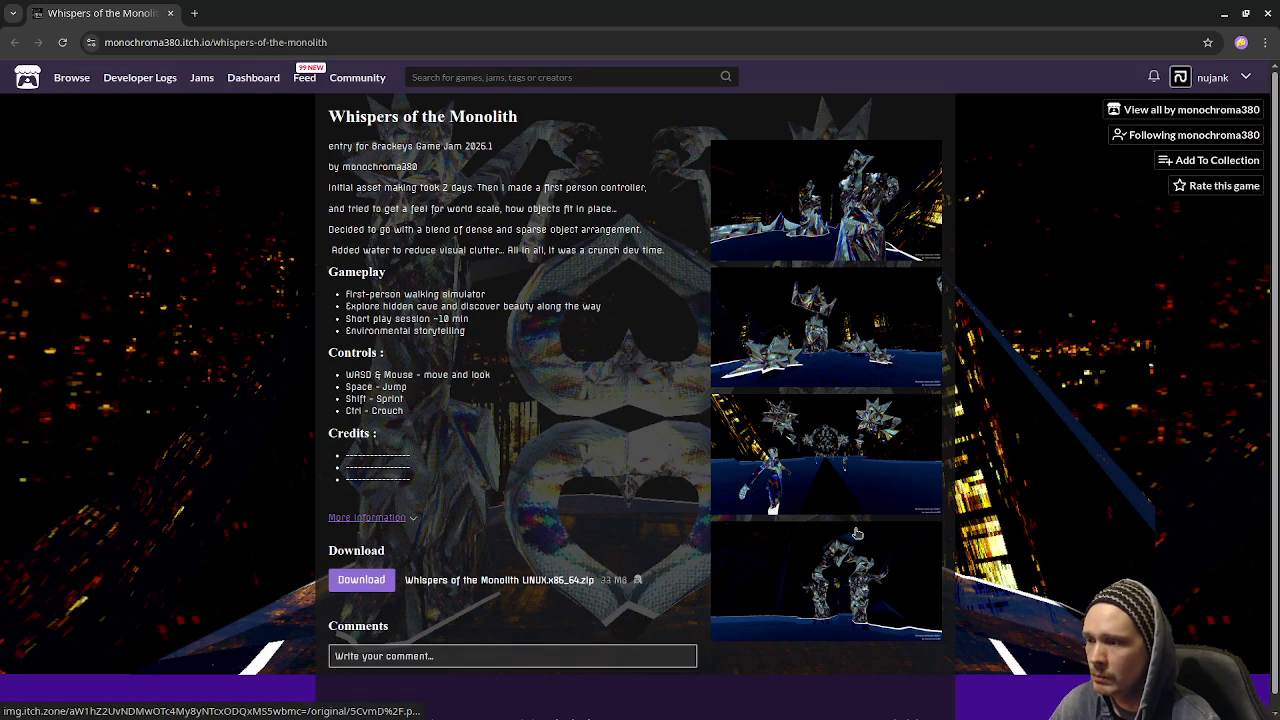
left_click(857, 534)
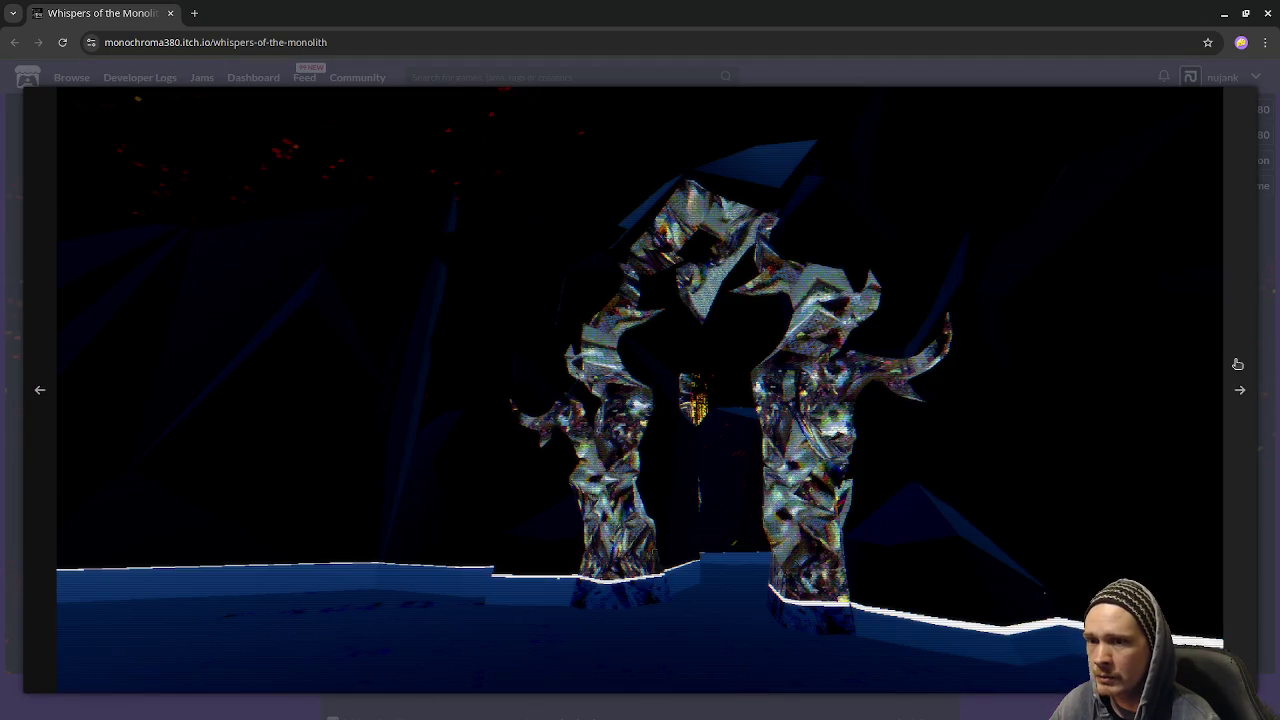
left_click(1237, 364)
left_click(1237, 364)
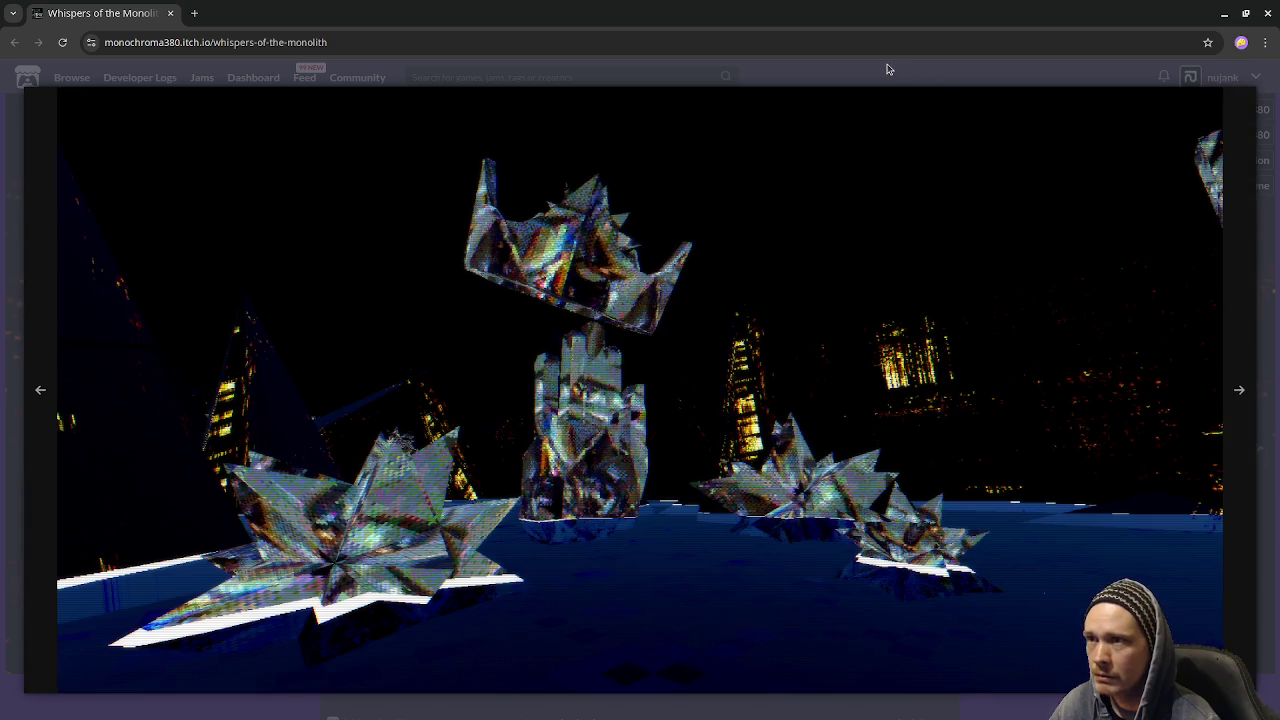
left_click(889, 64)
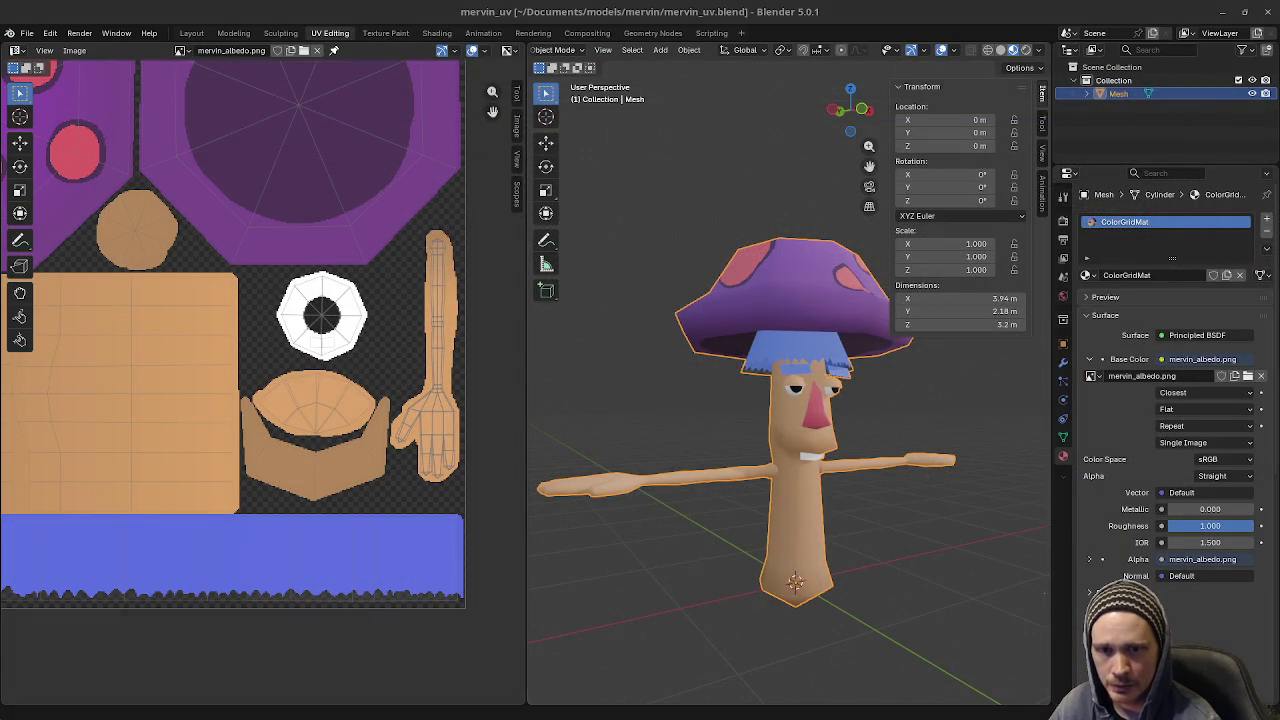
scroll(832, 452, "up", 3)
scroll(832, 452, "up", 2)
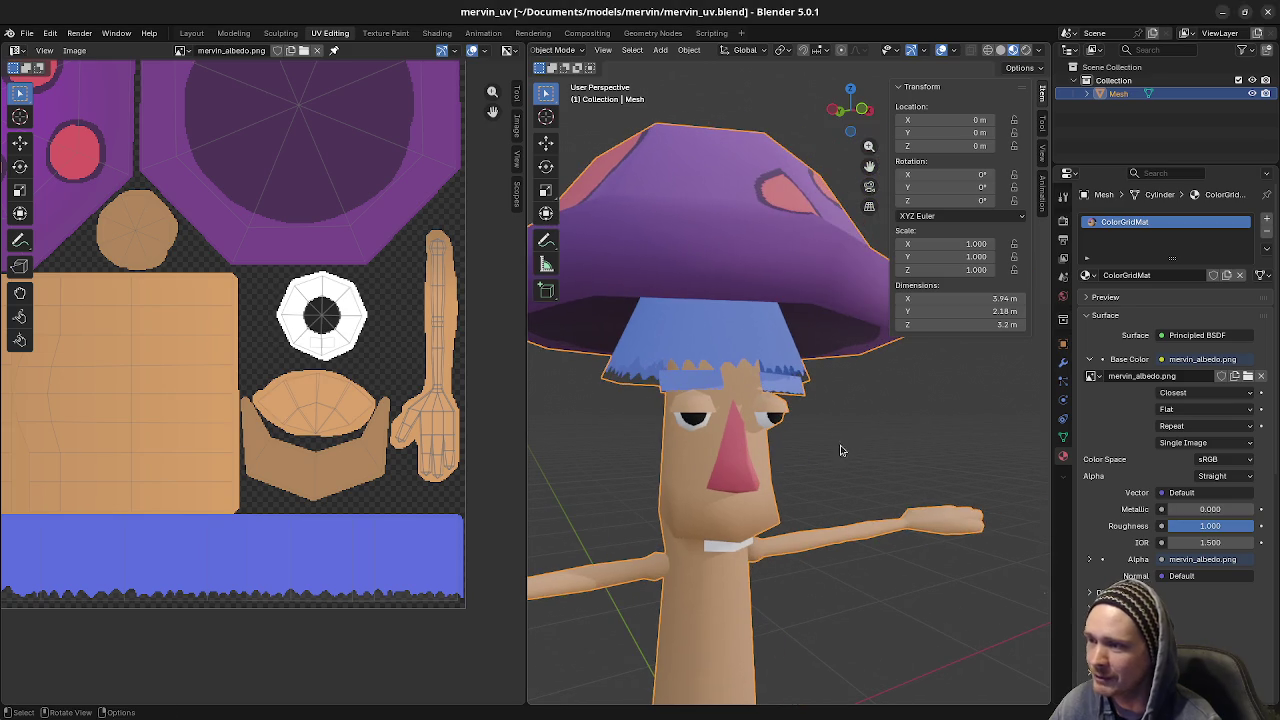